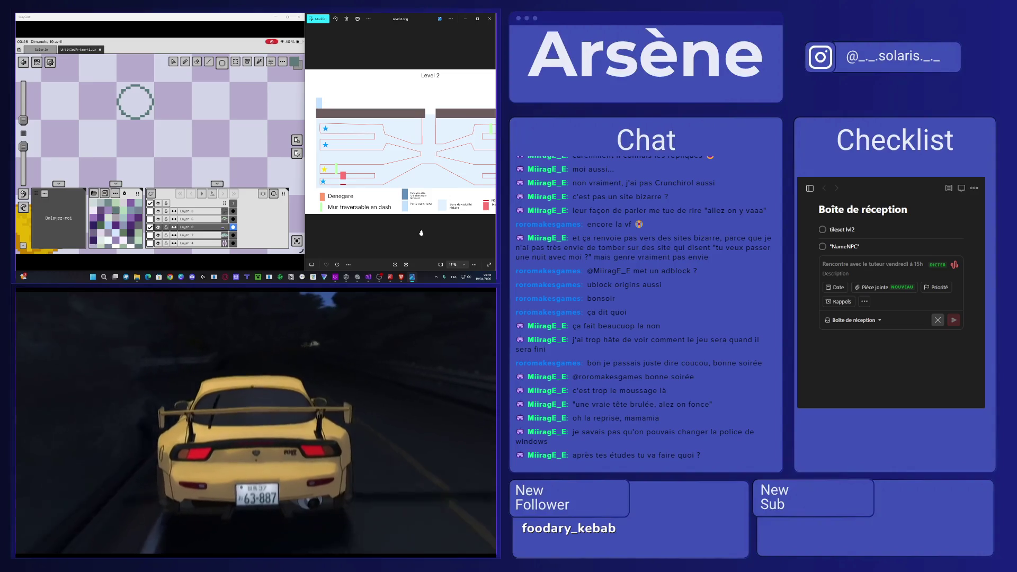
- Redraw one dashed circle outline near the canvas top and undo the stray teal line beneath it
key(ctrl+z)
drag(119, 85, 153, 119)
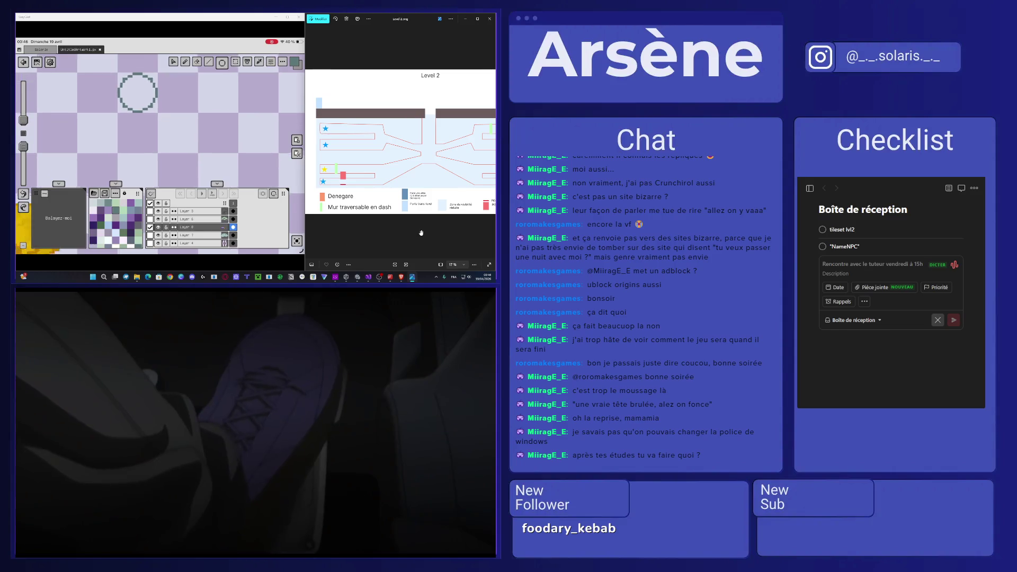
click(210, 62)
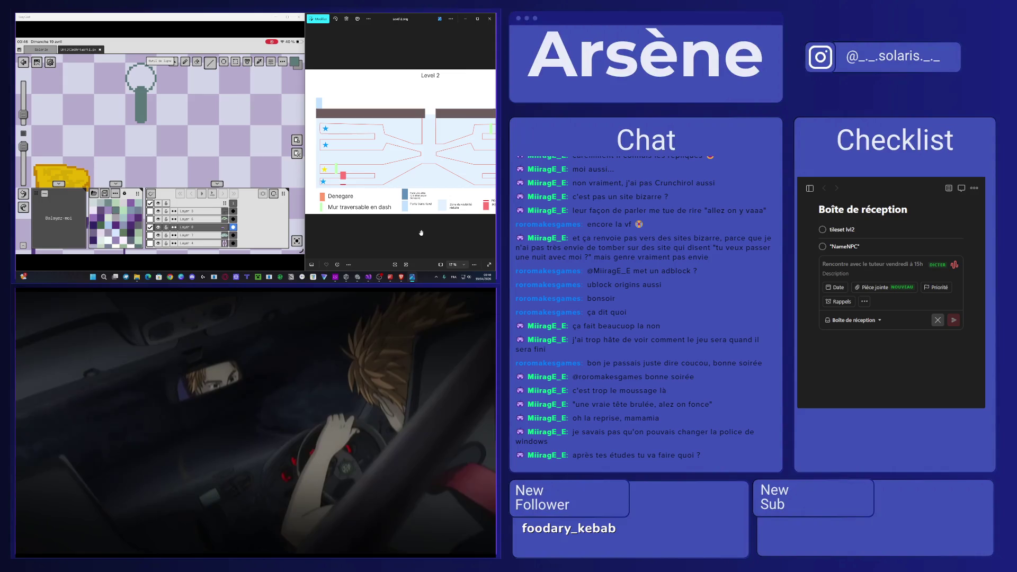
key(ctrl+z)
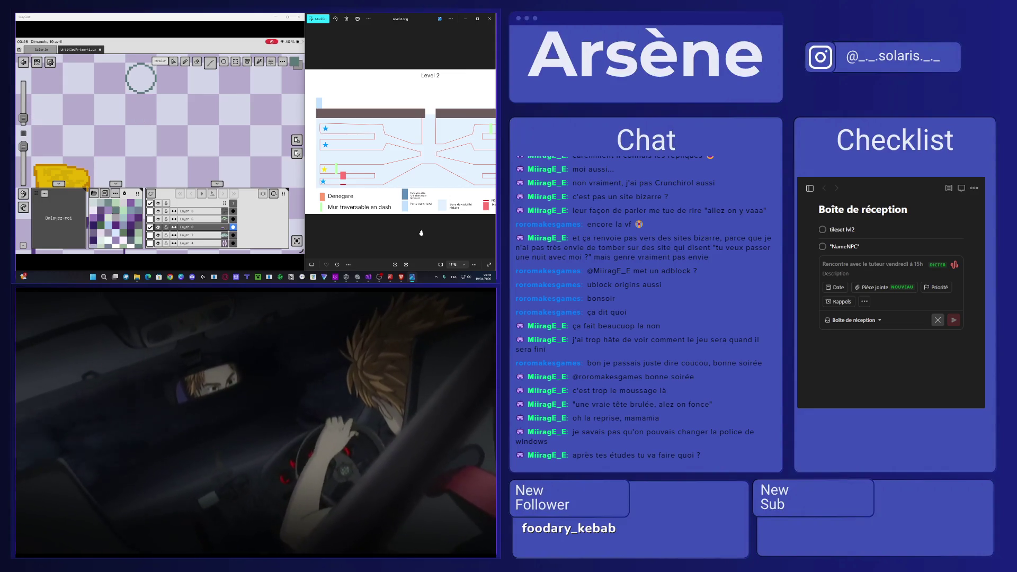
- Draw a thick teal shaft down from the circle with a notched end to form the key
drag(140, 91, 140, 137)
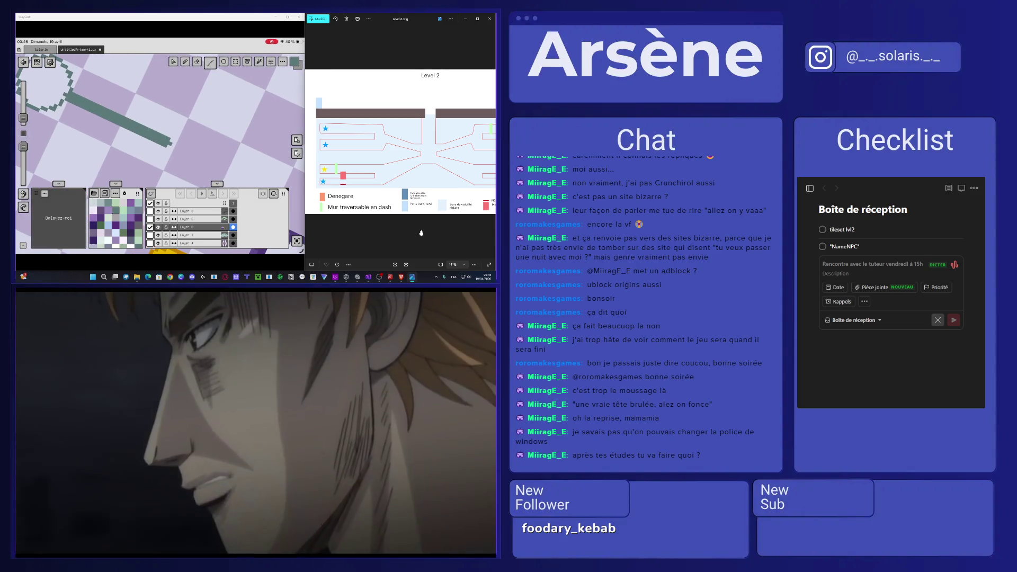
drag(139, 100, 122, 134)
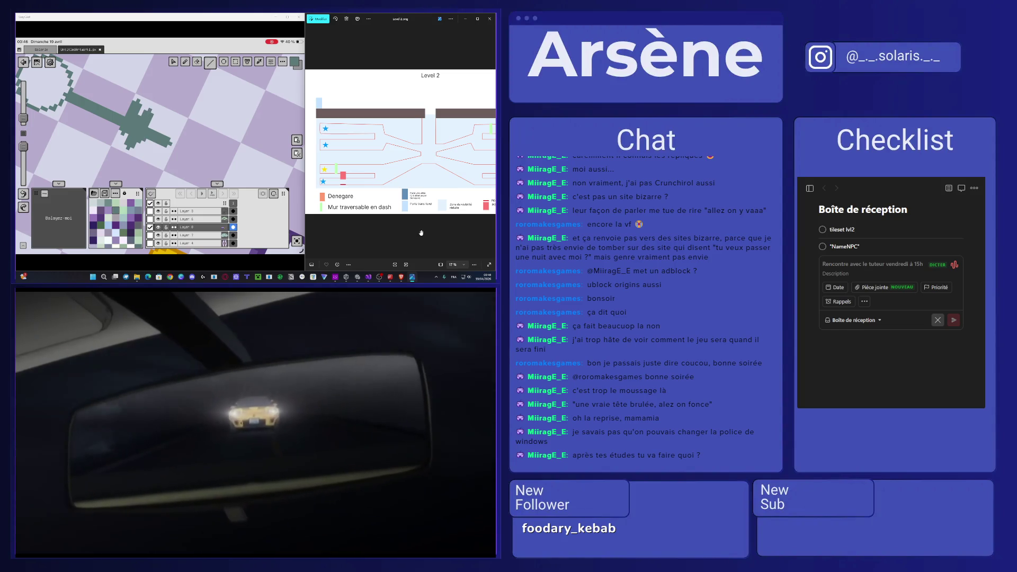
drag(144, 107, 157, 123)
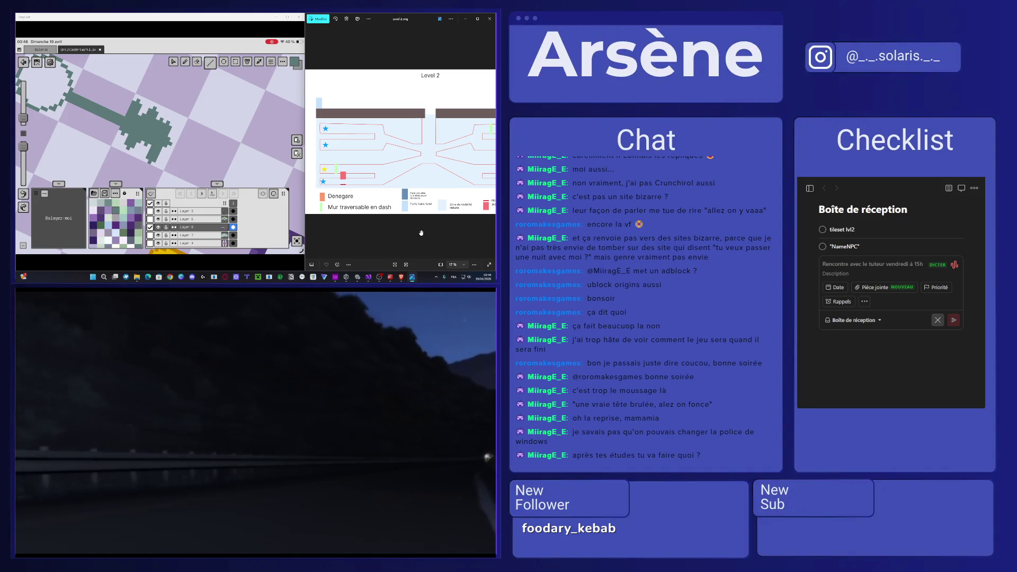
scroll(159, 132, down, 1)
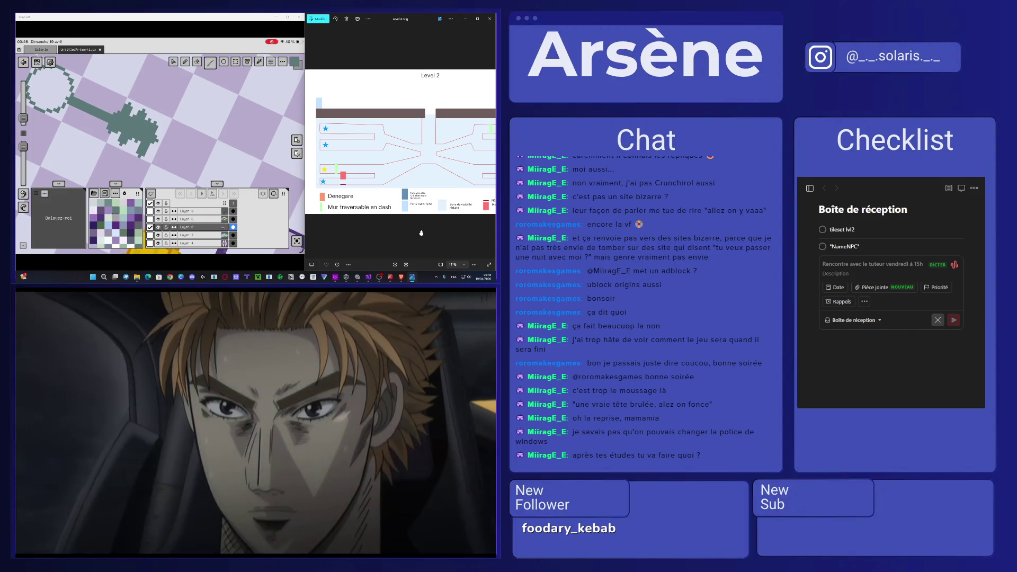
scroll(159, 133, down, 2)
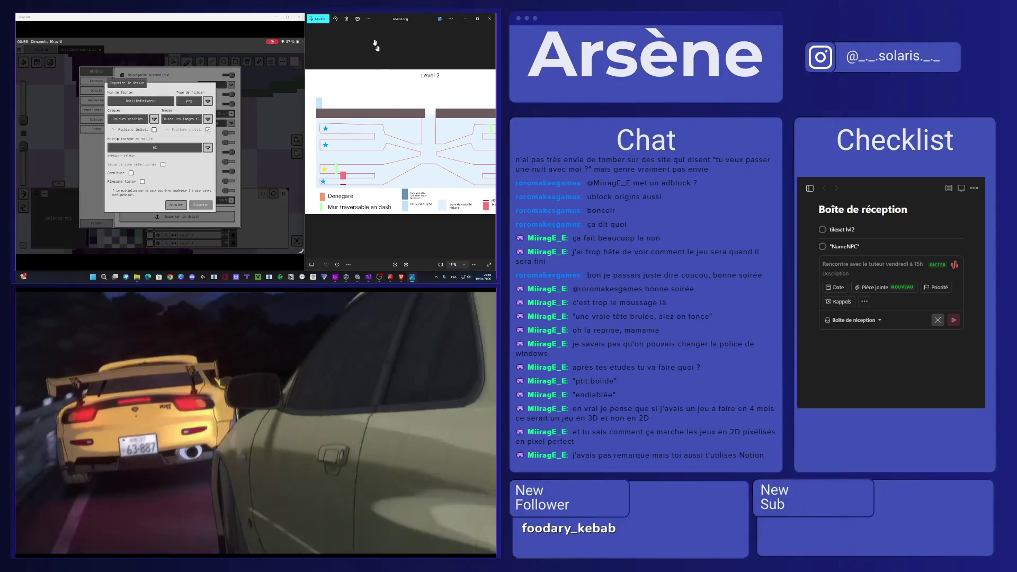
- Minimize the Resprite window to reveal the Unity editor
click(274, 17)
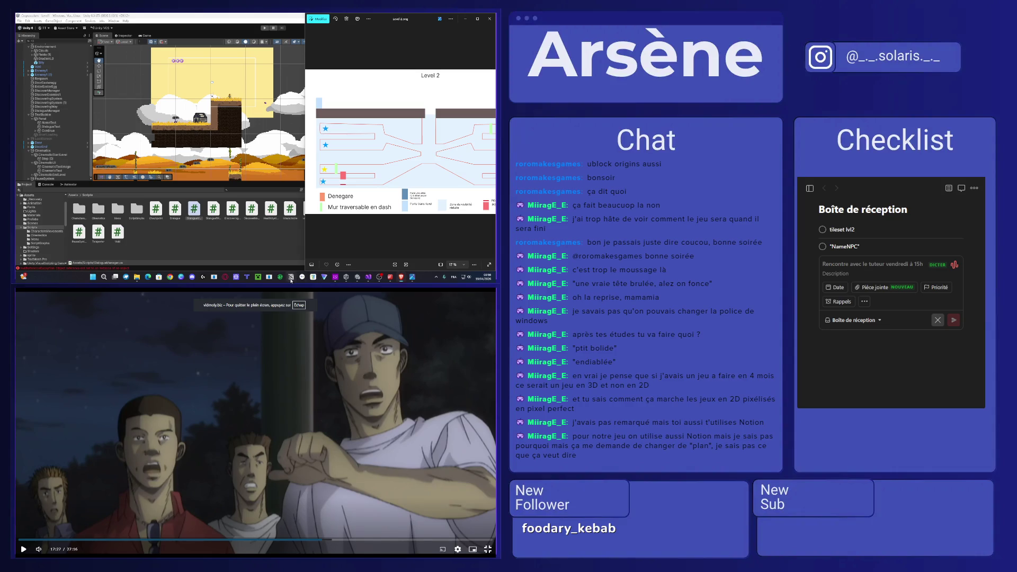
- Briefly check the study plan and the Notion 1:1 notes page, then close Notion
click(90, 555)
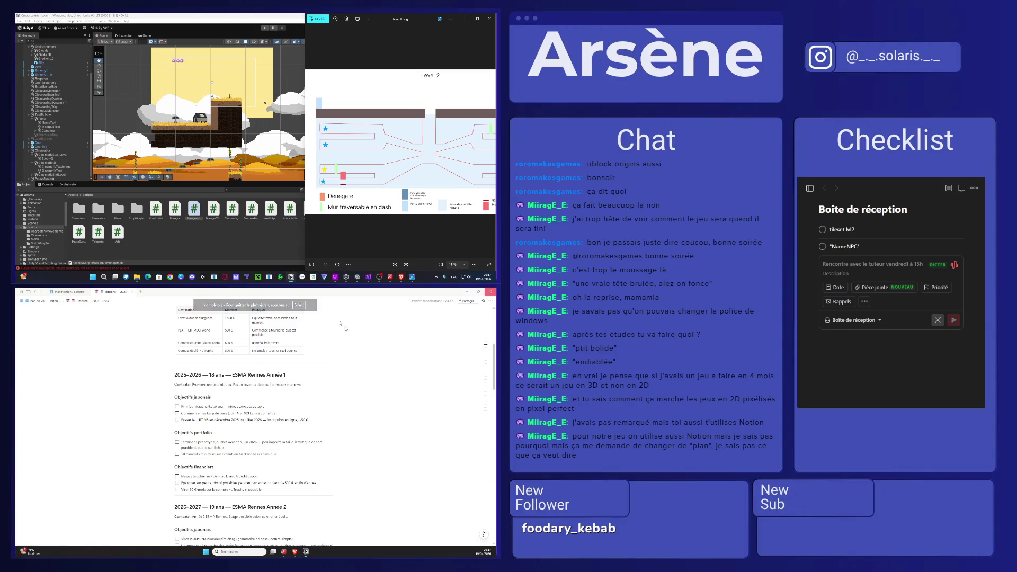
click(90, 555)
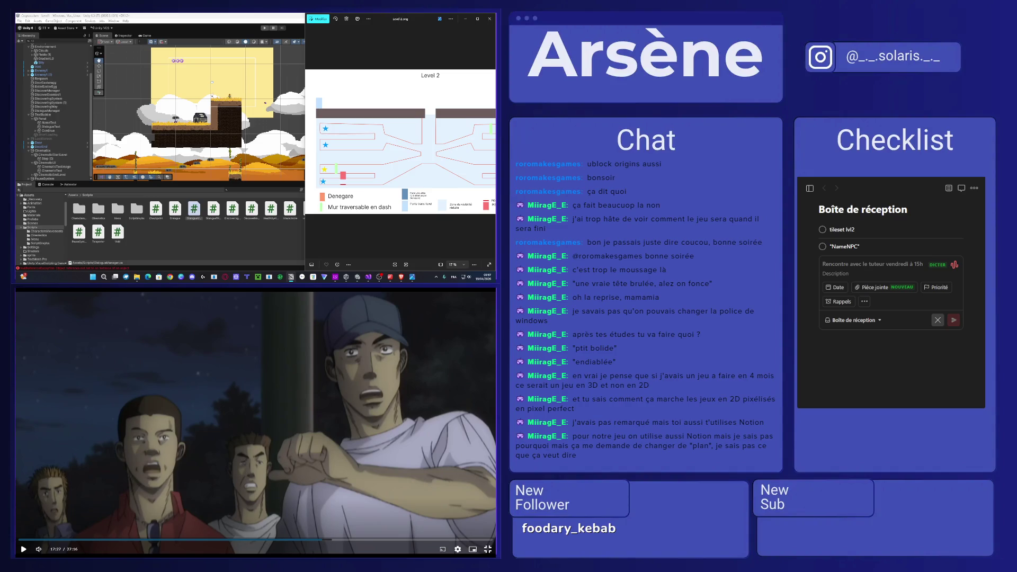
click(291, 277)
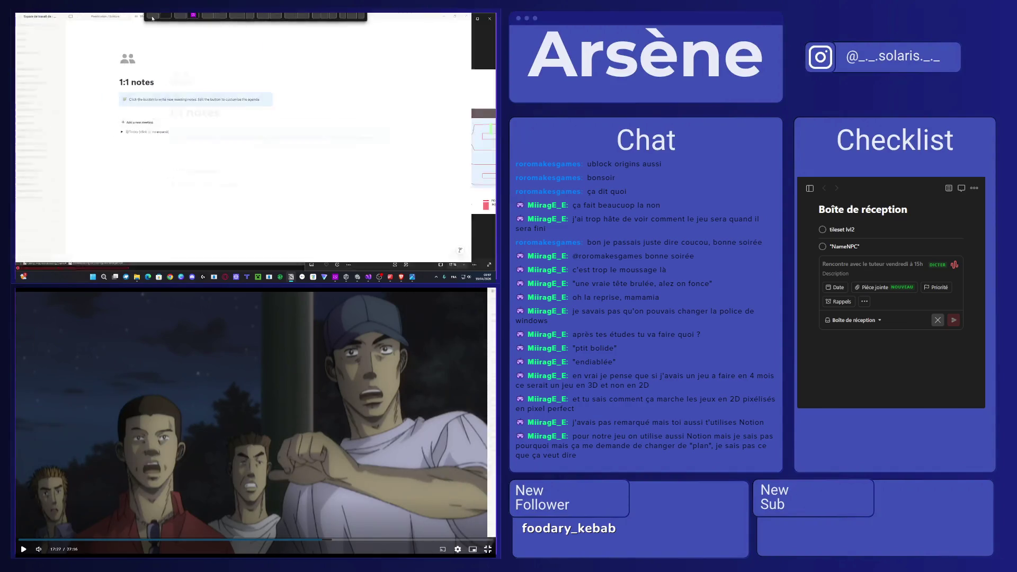
scroll(47, 125, down, 3)
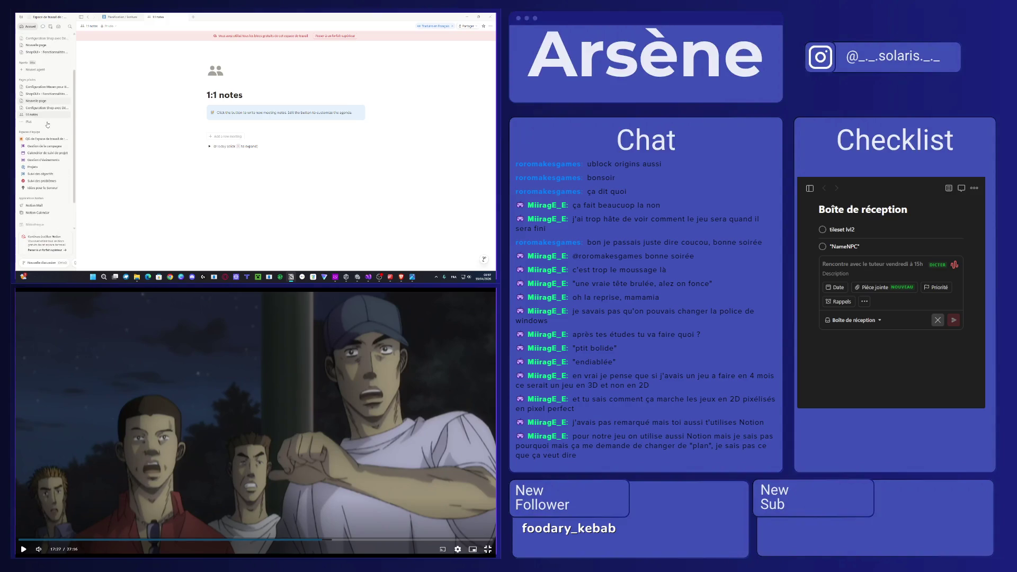
scroll(31, 175, up, 2)
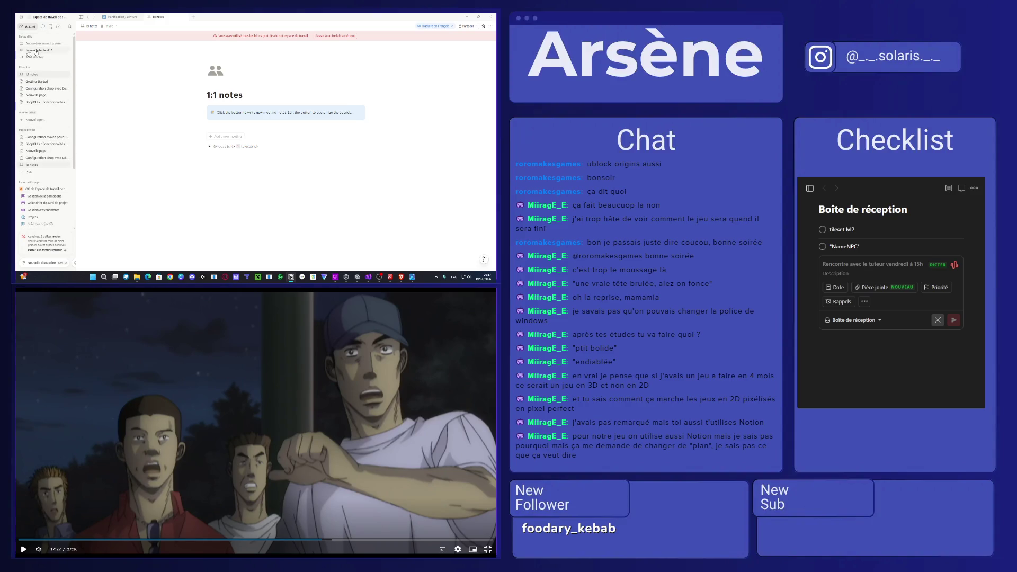
click(467, 16)
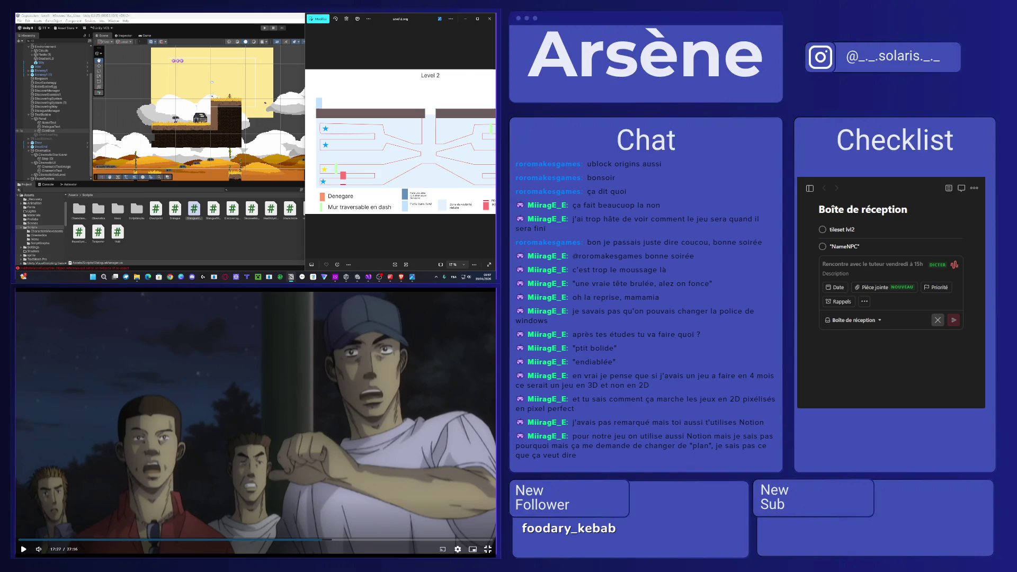
click(291, 277)
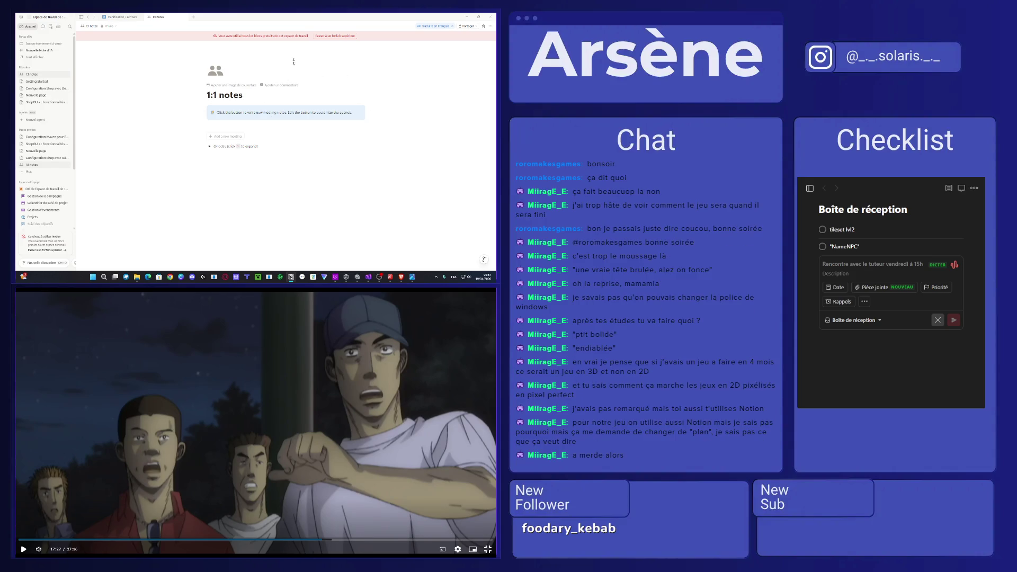
click(494, 17)
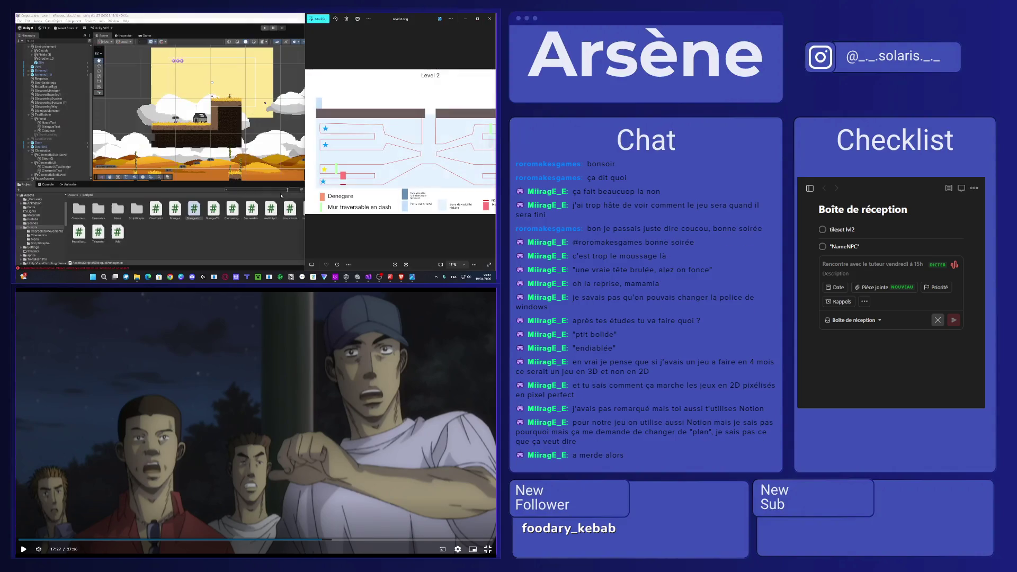
click(353, 402)
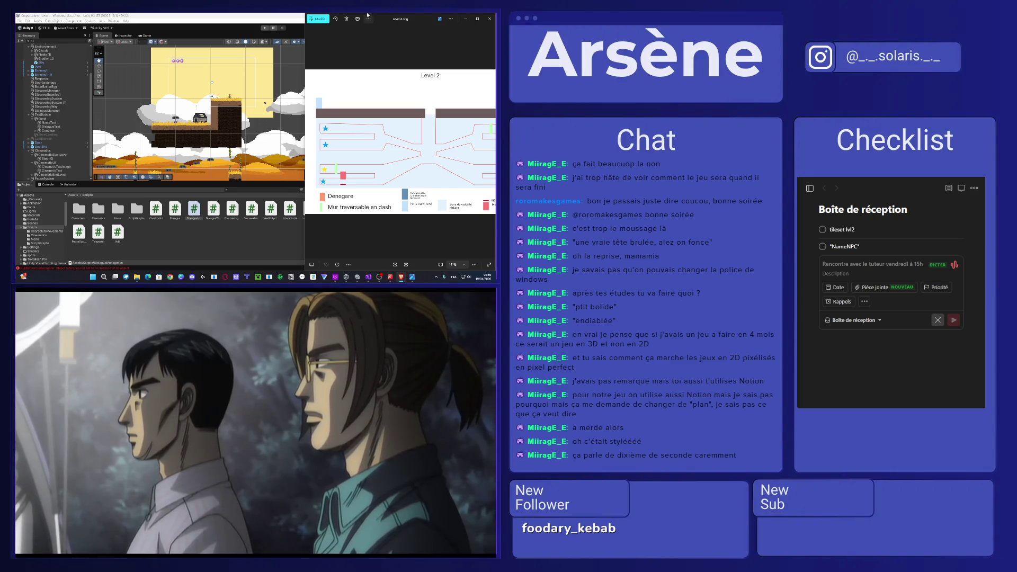
- Close the Level 2 reference image, return the Project browser to Assets, and launch Discord
double_click(459, 19)
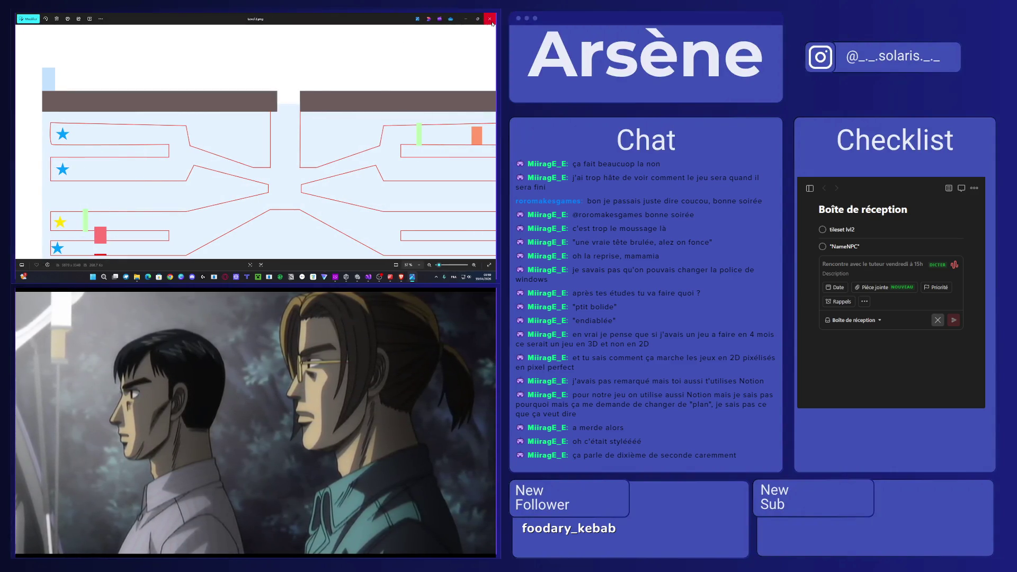
key(alt+F4)
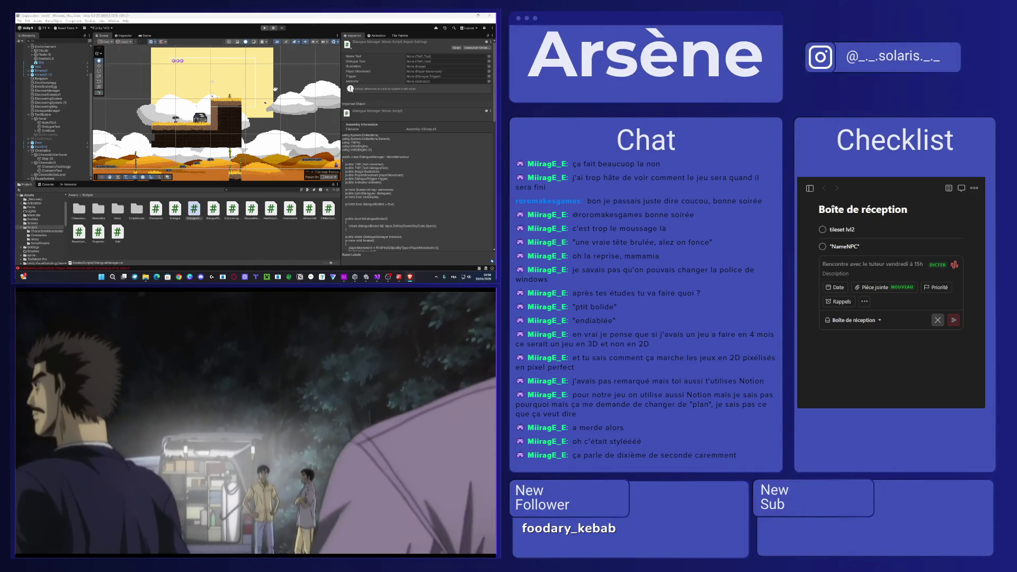
scroll(262, 96, down, 10)
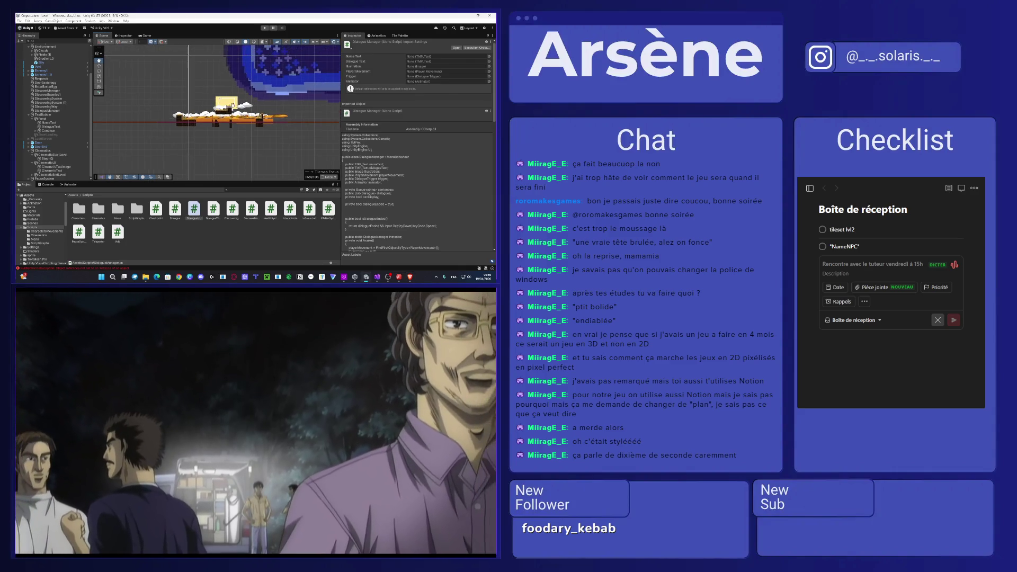
click(72, 195)
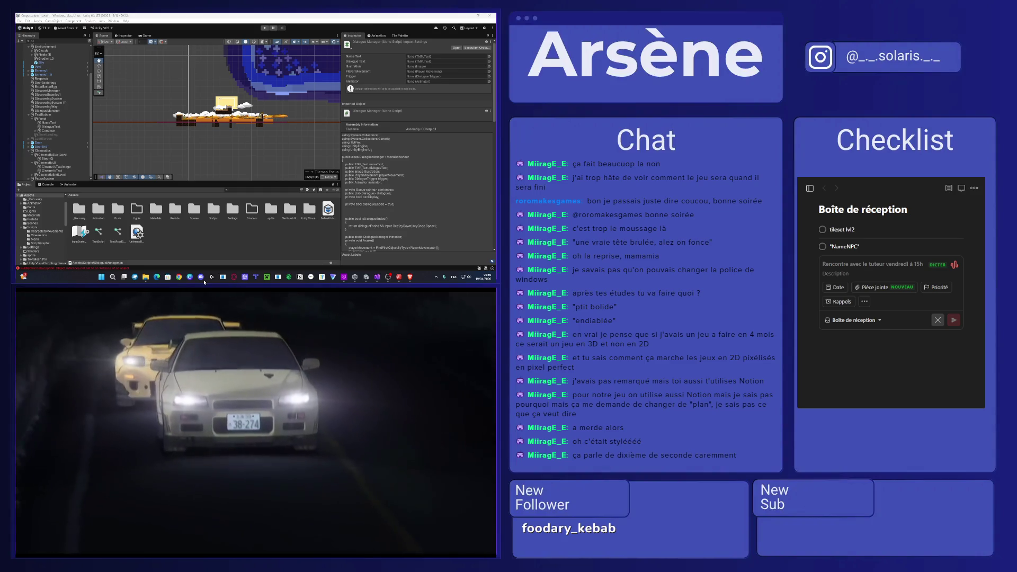
click(201, 277)
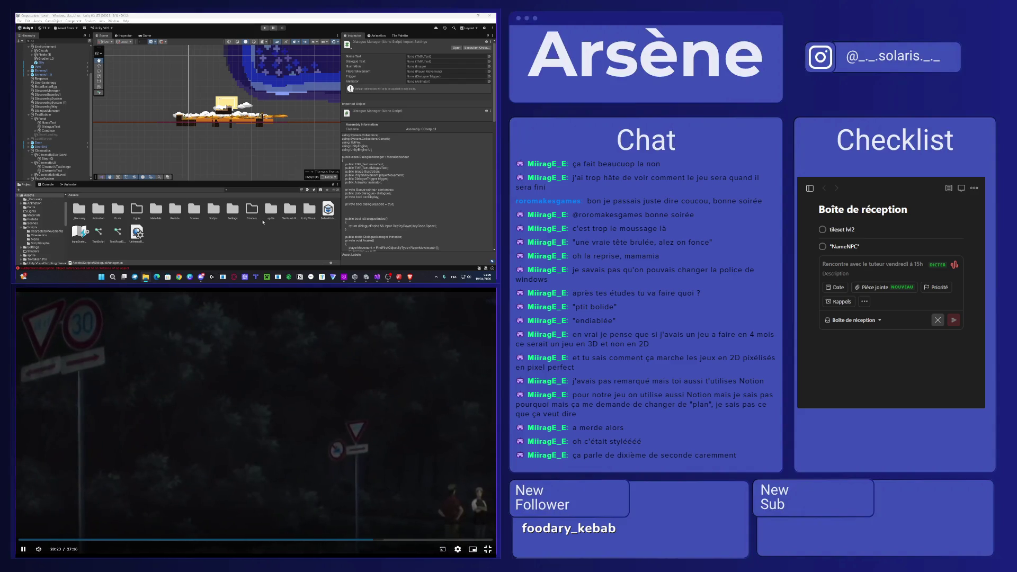
- Navigate to sprite > tileset > Forest and select the Tilemap lvl2 texture
double_click(271, 210)
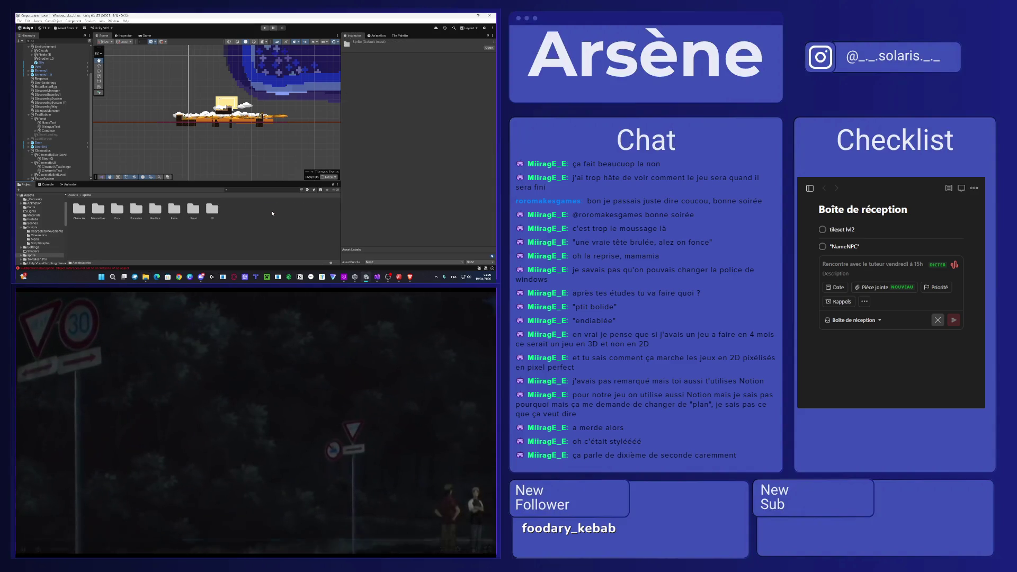
double_click(211, 210)
click(118, 211)
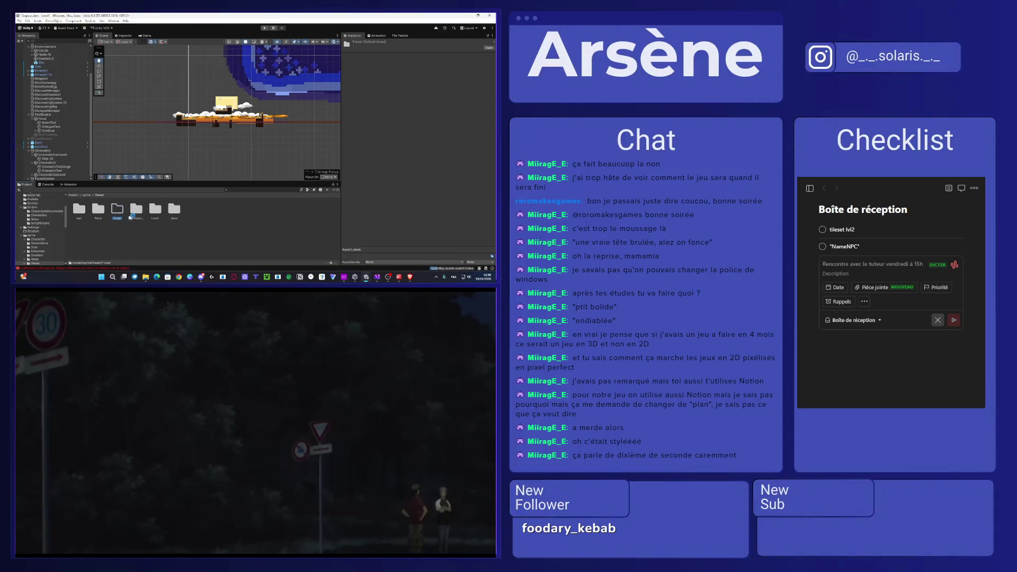
double_click(117, 210)
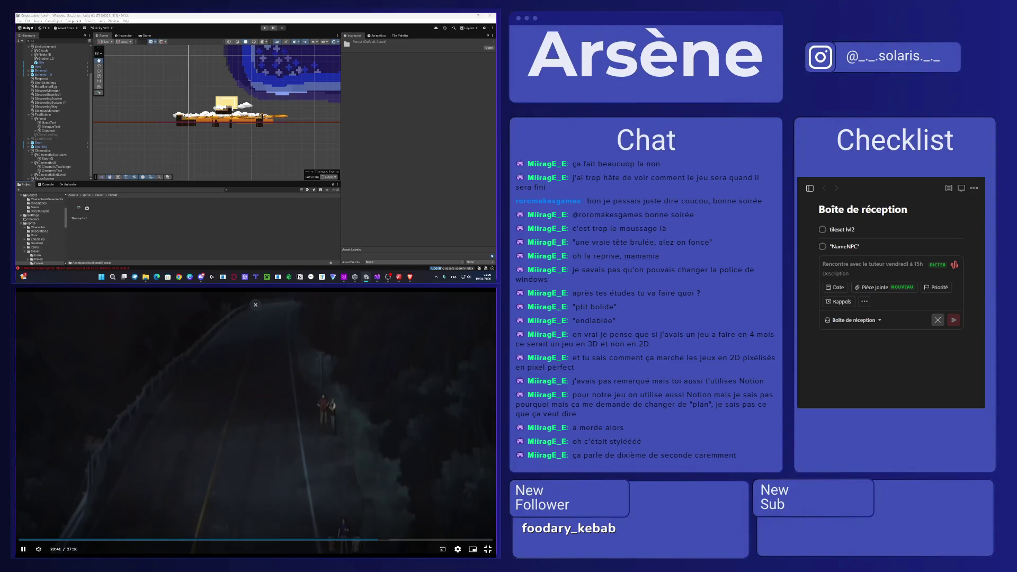
click(77, 208)
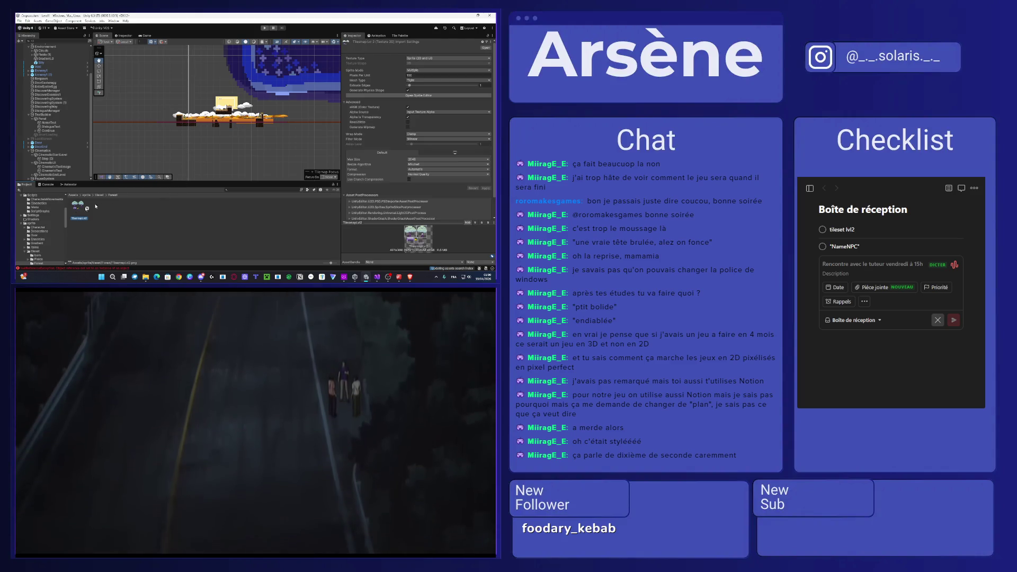
- Set the Tilemap lvl2 texture to Point (no filter) filtering and 16 pixels per unit, then apply
click(427, 140)
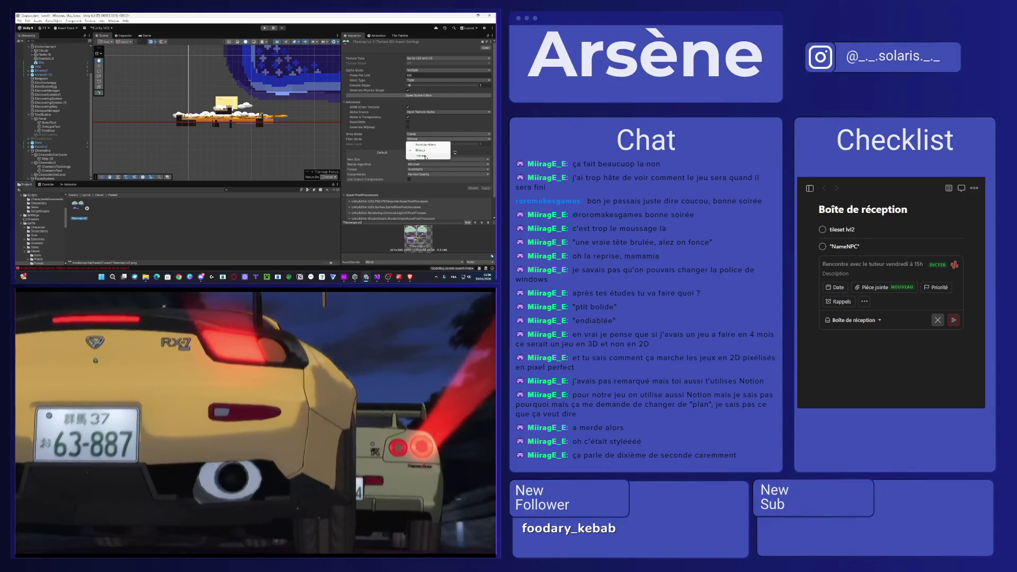
click(425, 144)
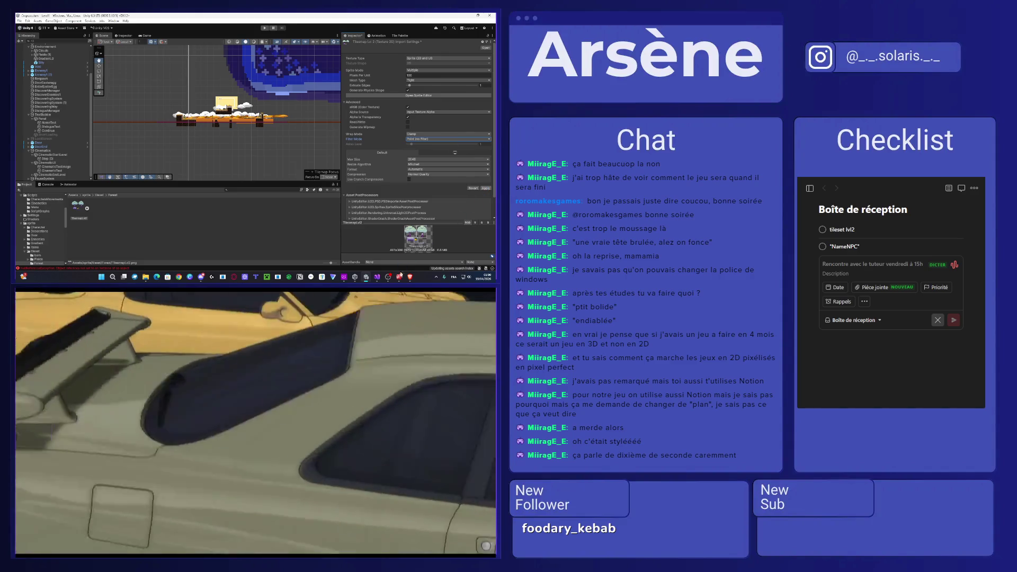
mouse_move(385, 278)
mouse_move(345, 277)
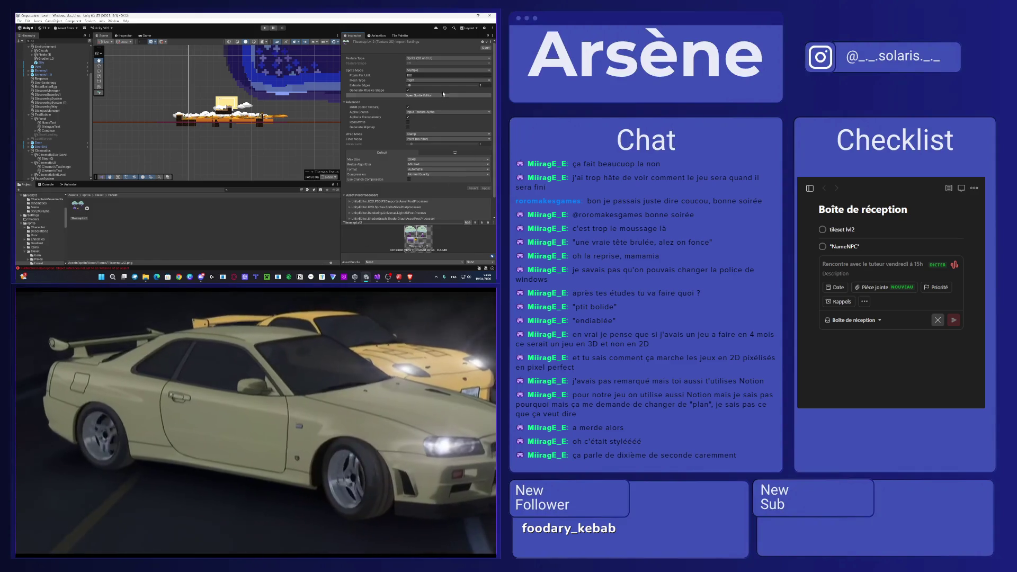
click(426, 75)
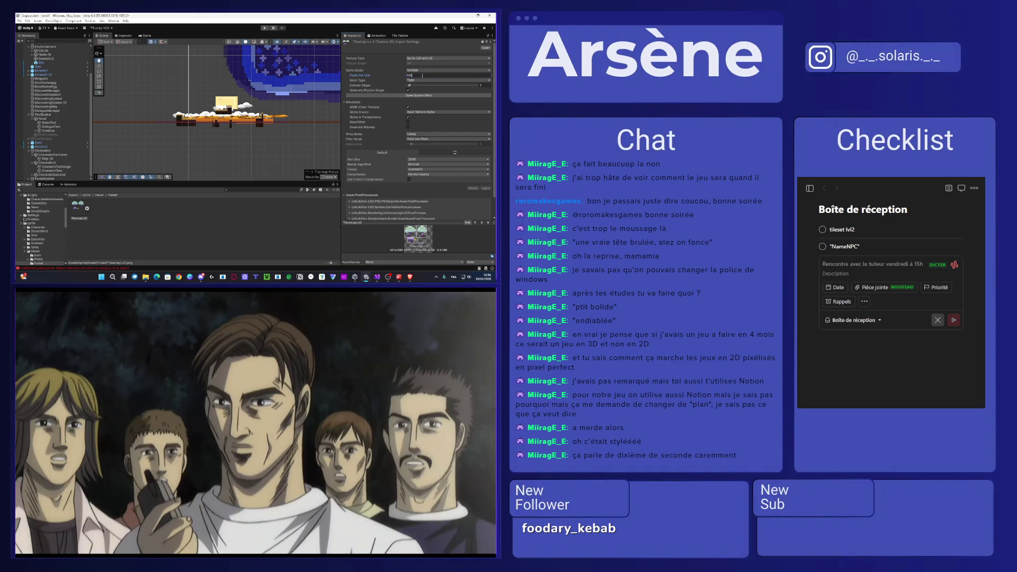
double_click(422, 76)
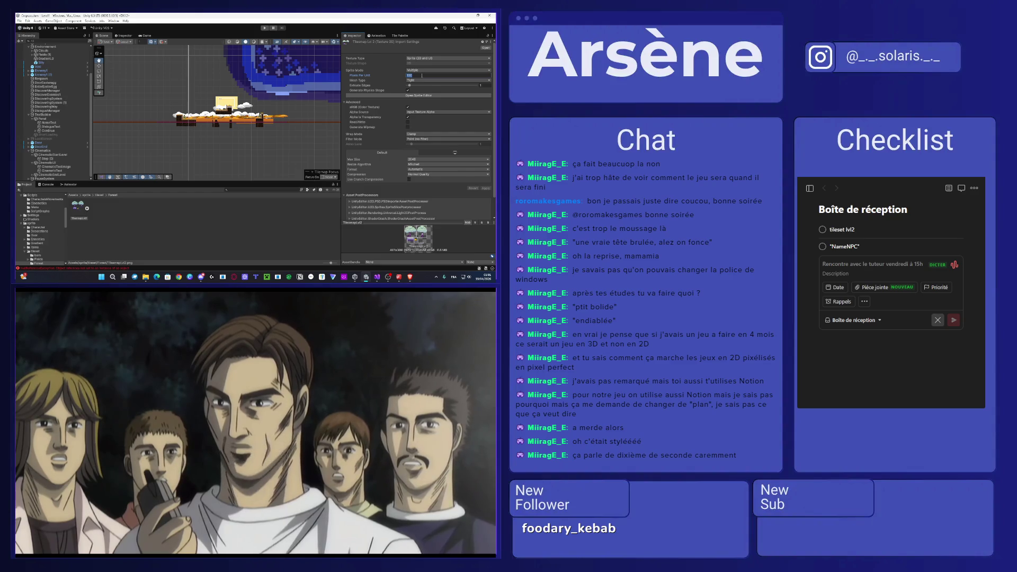
text(16)
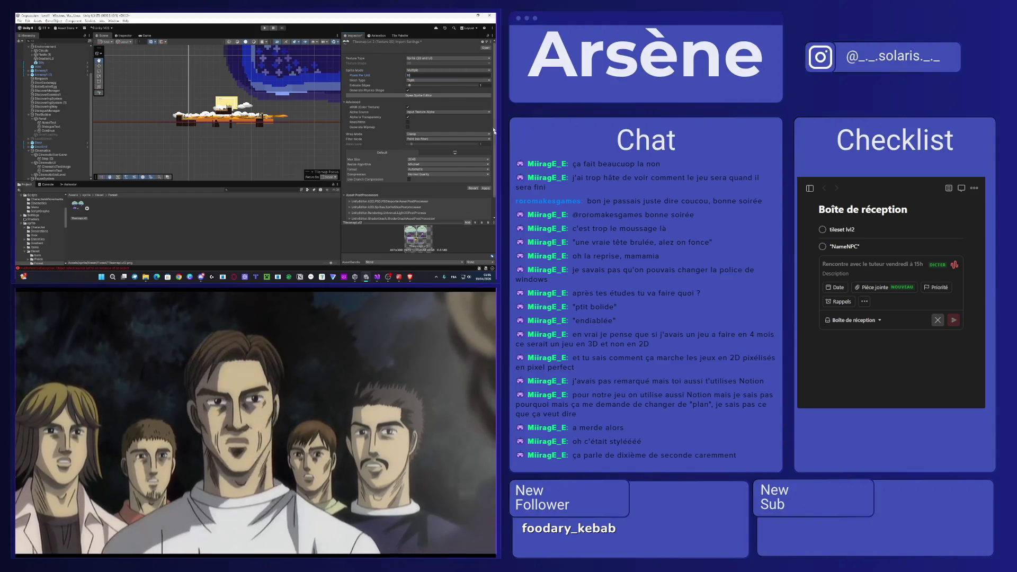
click(486, 188)
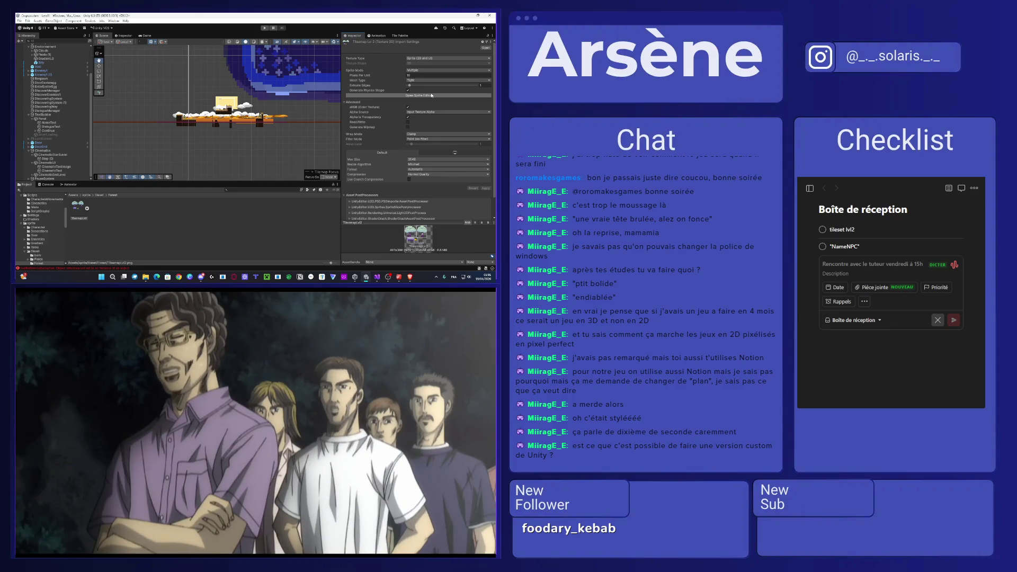
- In the Sprite Editor, choose Grid By Cell Size slicing and enter the cell pixel size
click(432, 96)
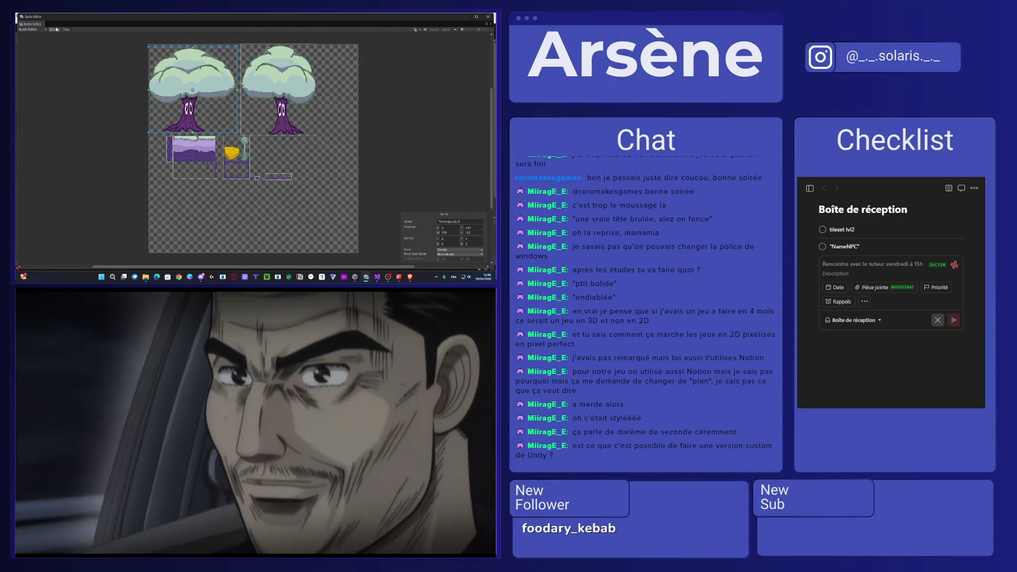
click(54, 30)
click(93, 40)
click(90, 47)
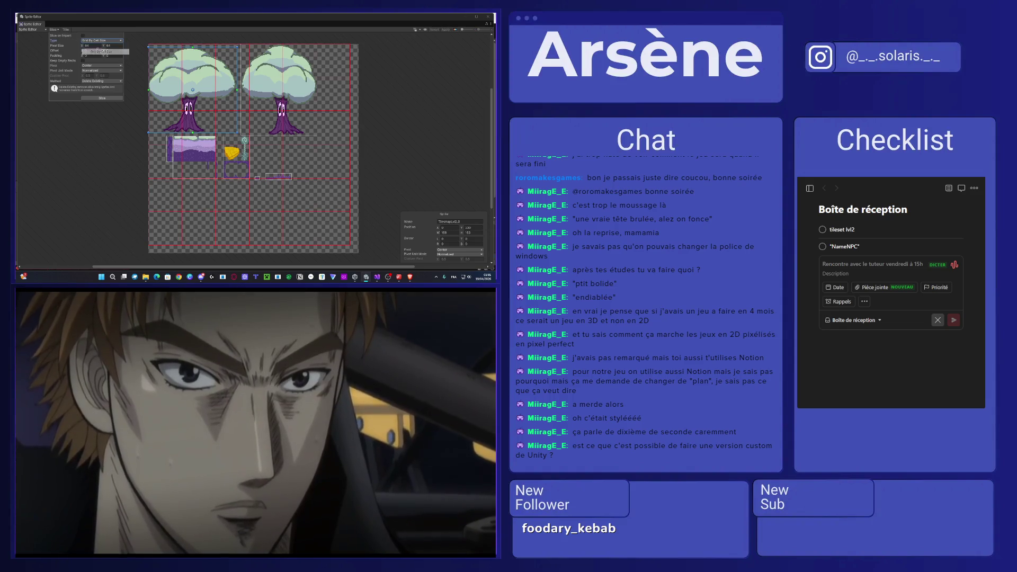
double_click(89, 46)
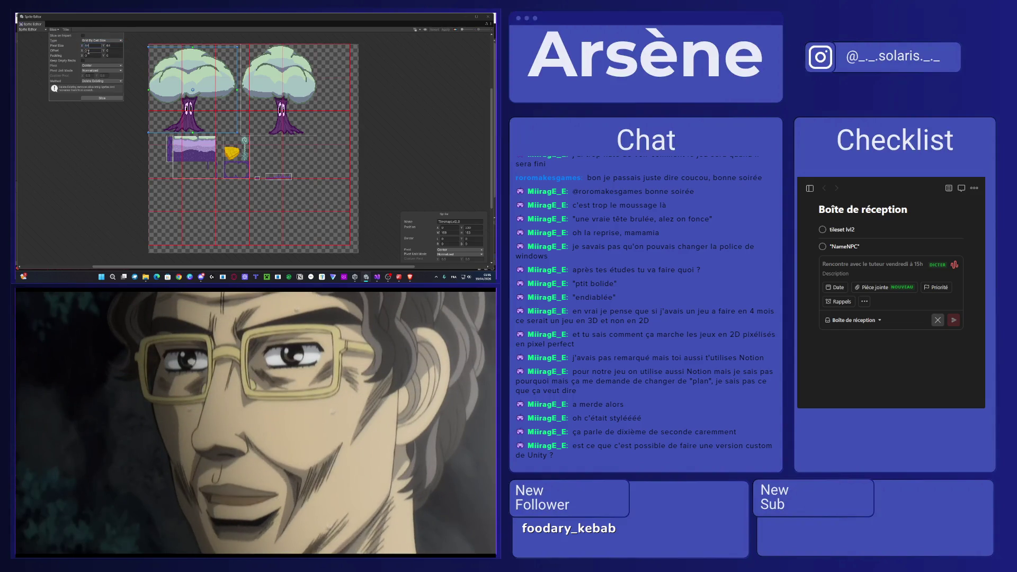
text(1)
key(BackSpace)
key(BackSpace)
key(BackSpace)
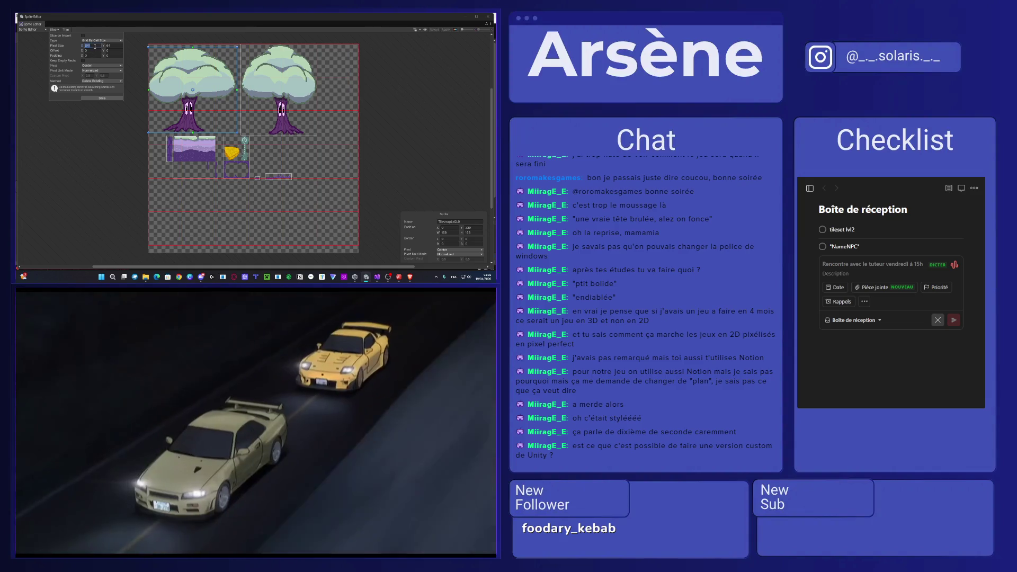
text(16)
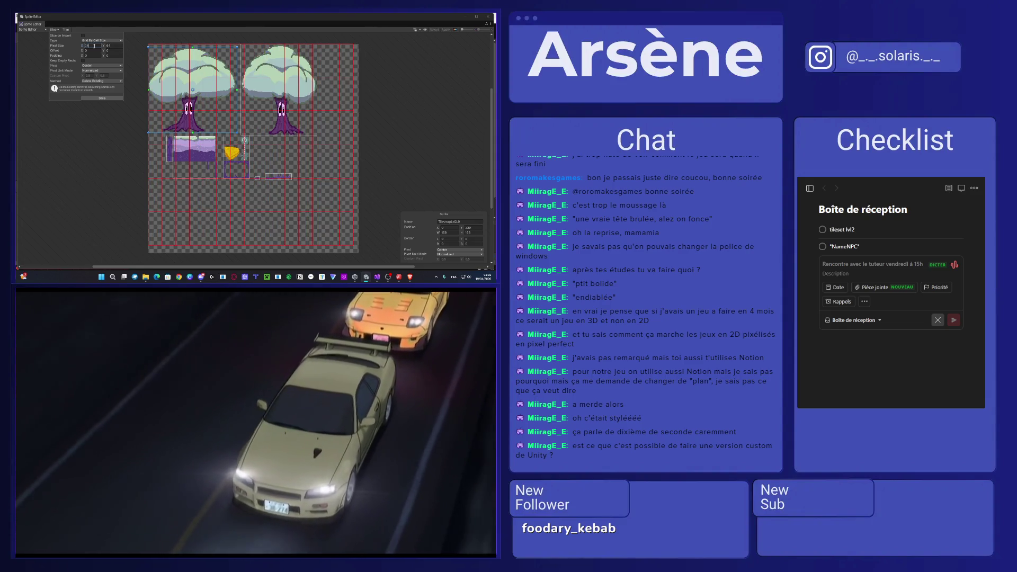
text(4)
click(94, 46)
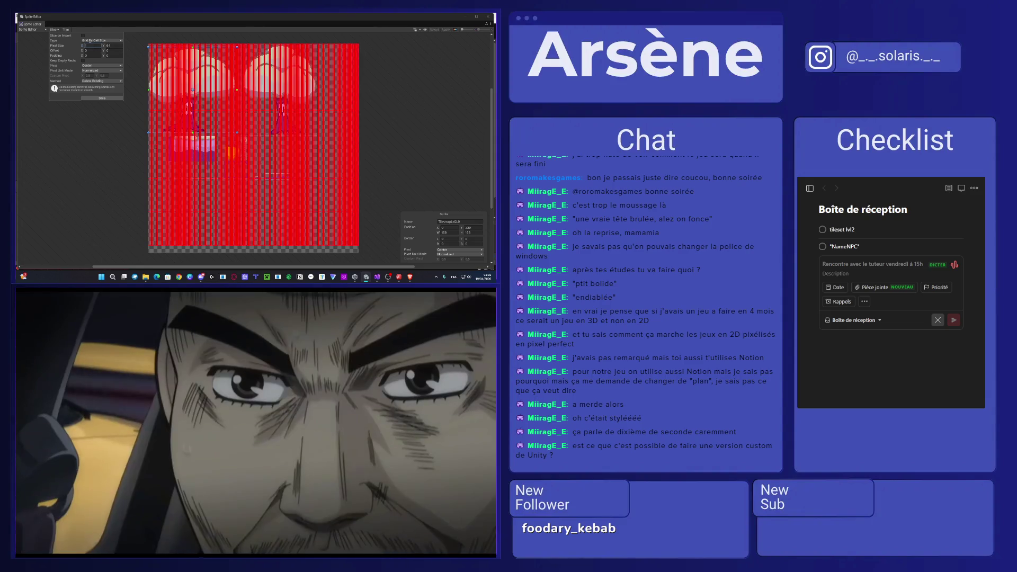
text(6)
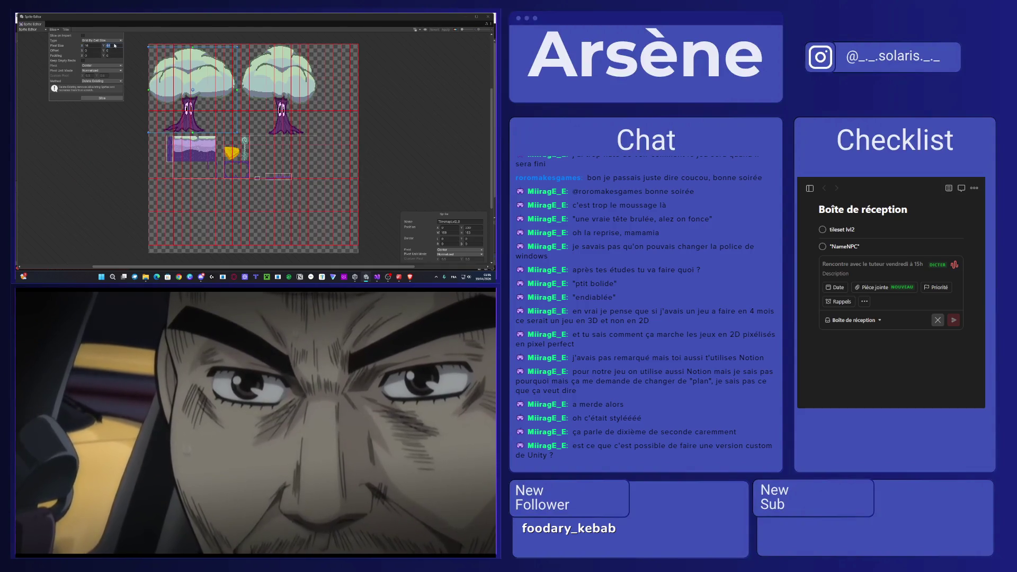
text(16)
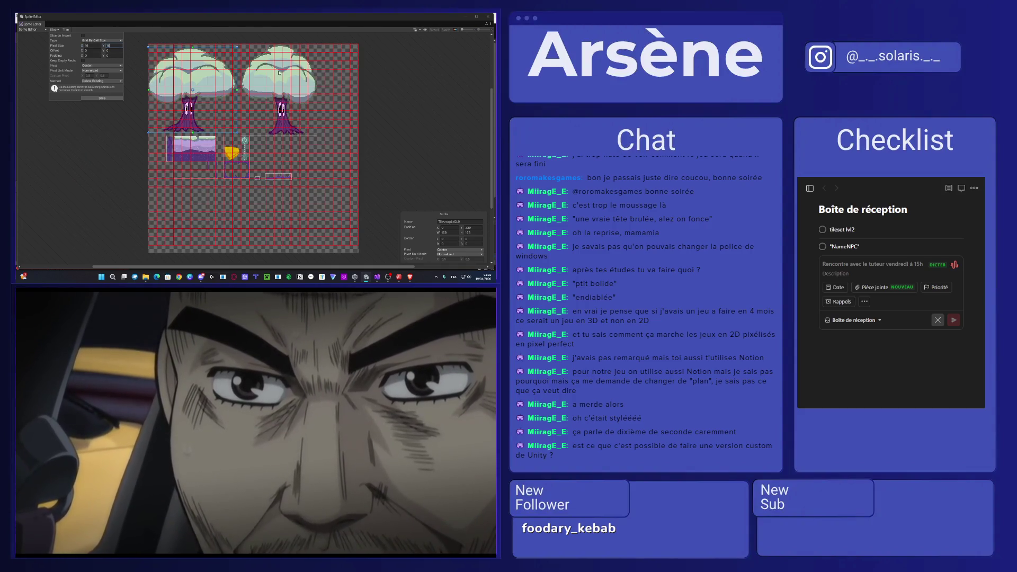
- Slice the tileset sheet into grid cells and apply the new slicing
scroll(225, 104, up, 5)
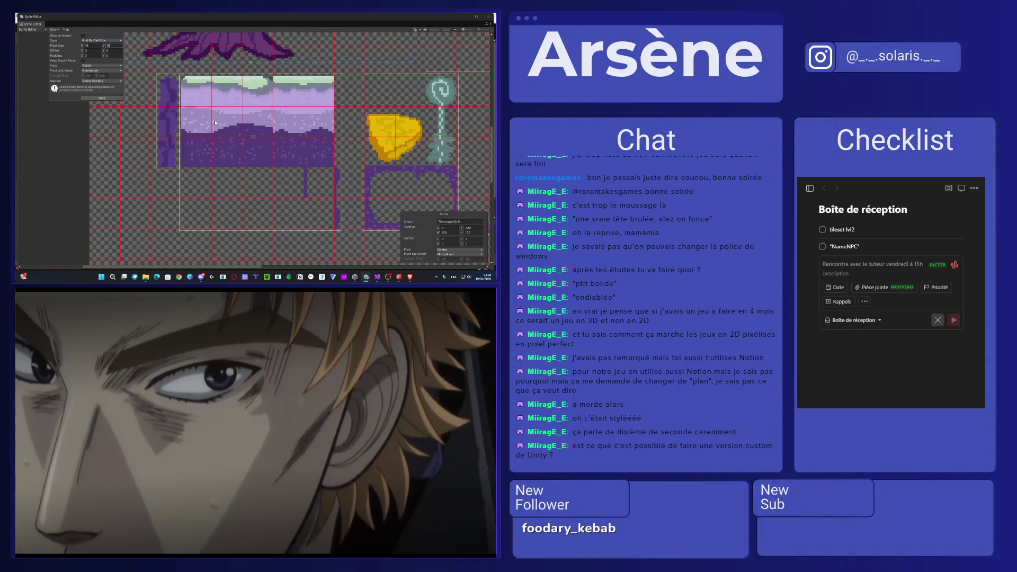
scroll(215, 122, up, 5)
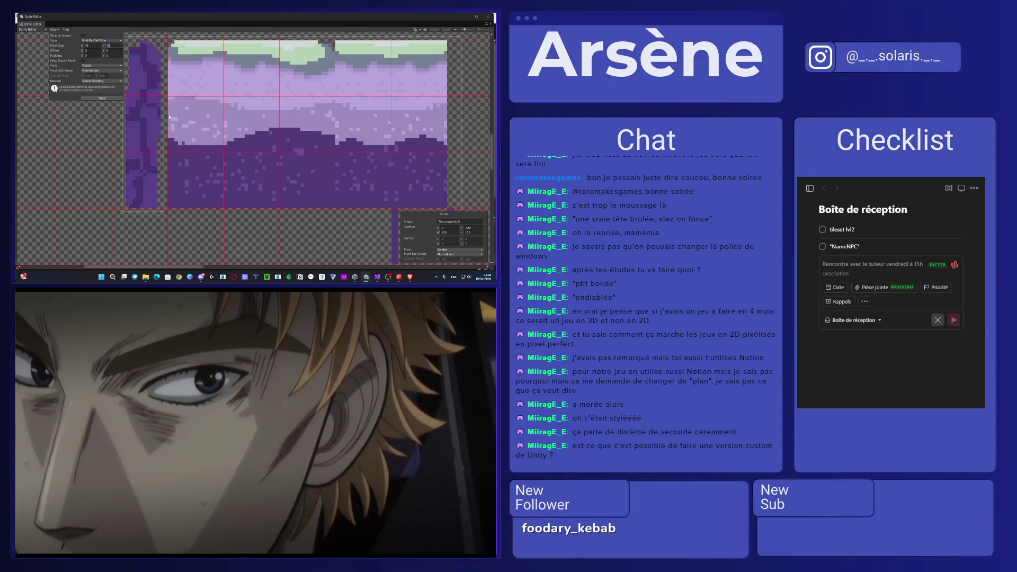
scroll(172, 120, down, 6)
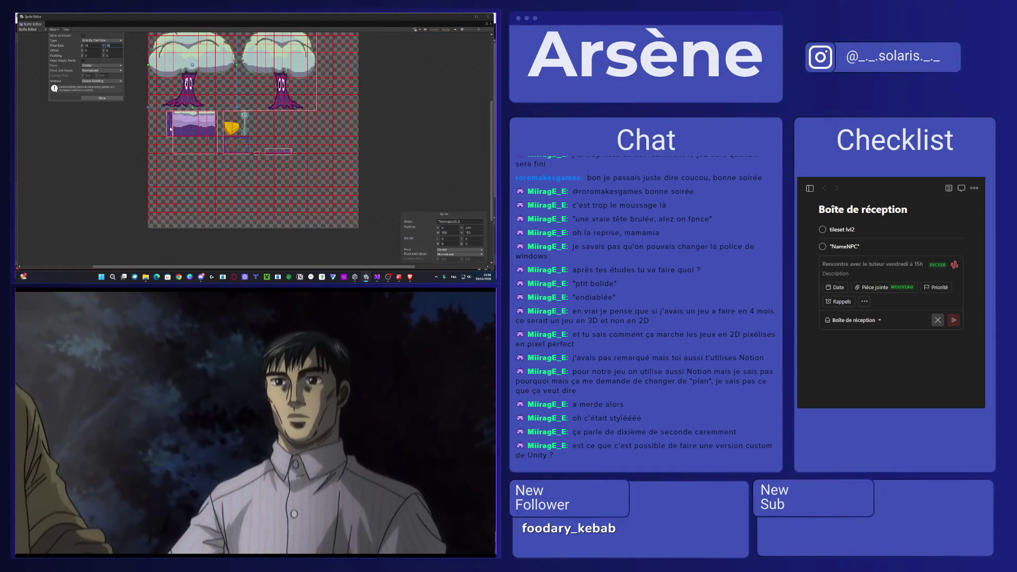
scroll(170, 127, up, 2)
scroll(170, 129, up, 3)
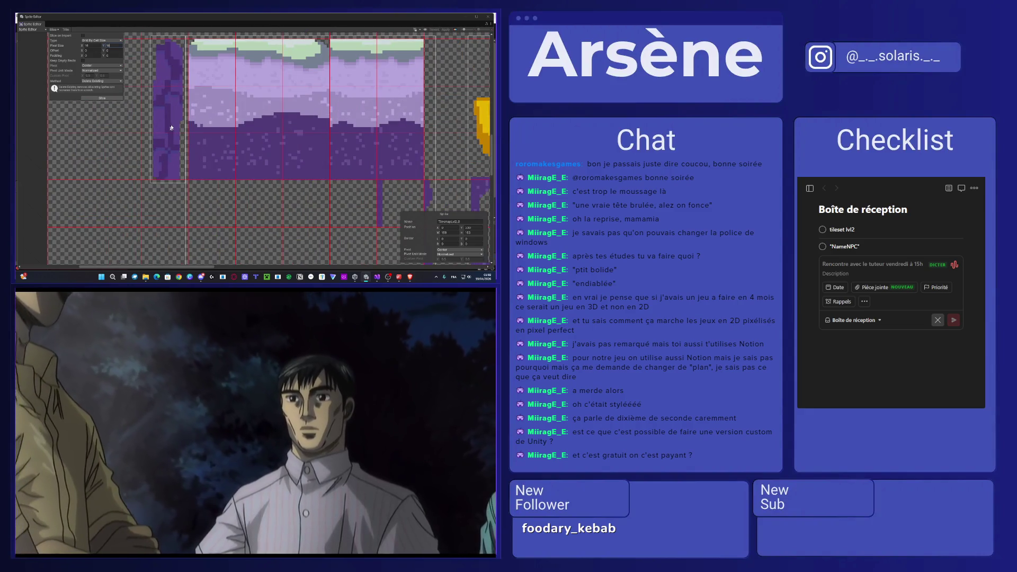
scroll(185, 138, up, 2)
scroll(186, 138, down, 5)
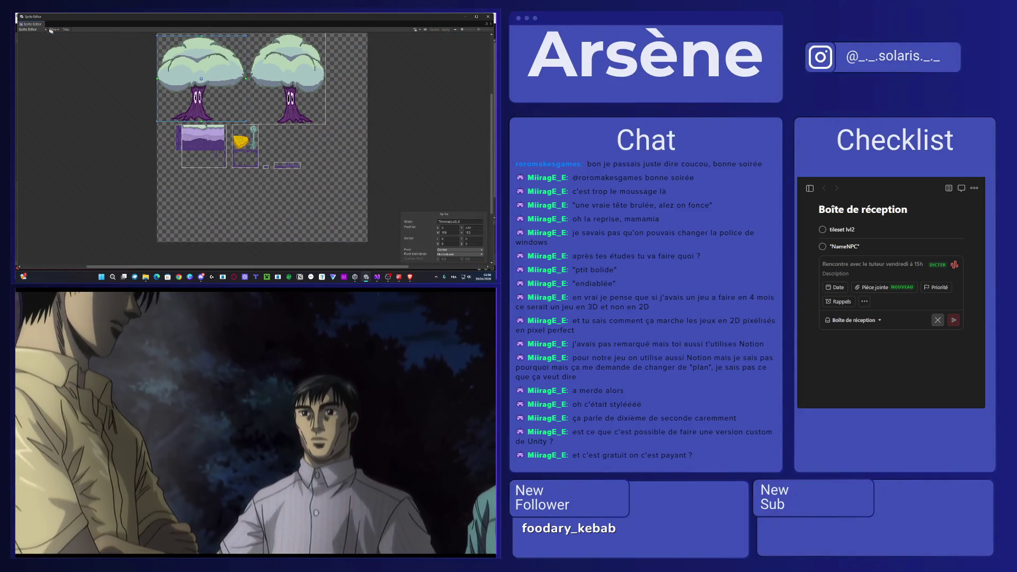
click(53, 29)
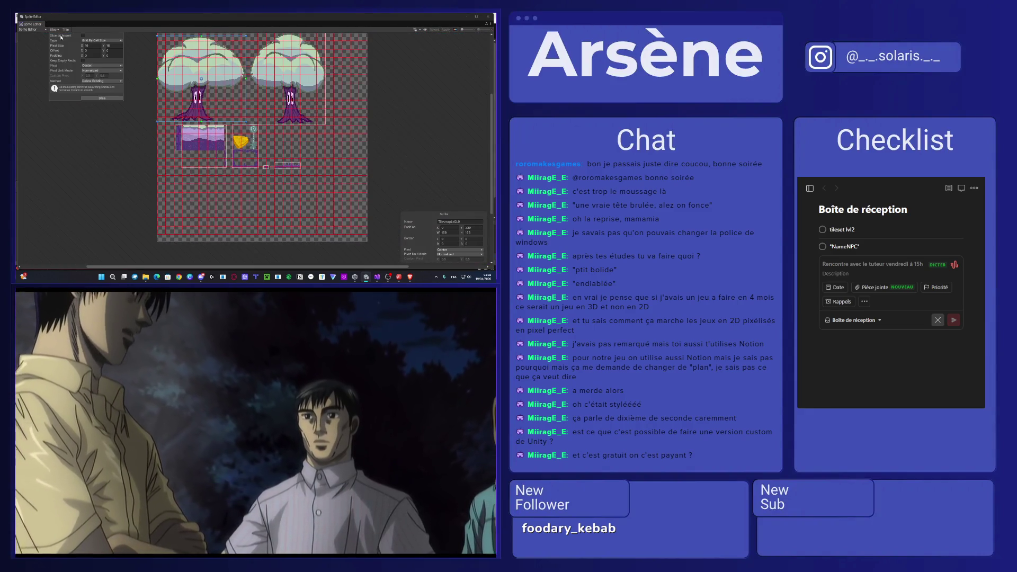
click(102, 98)
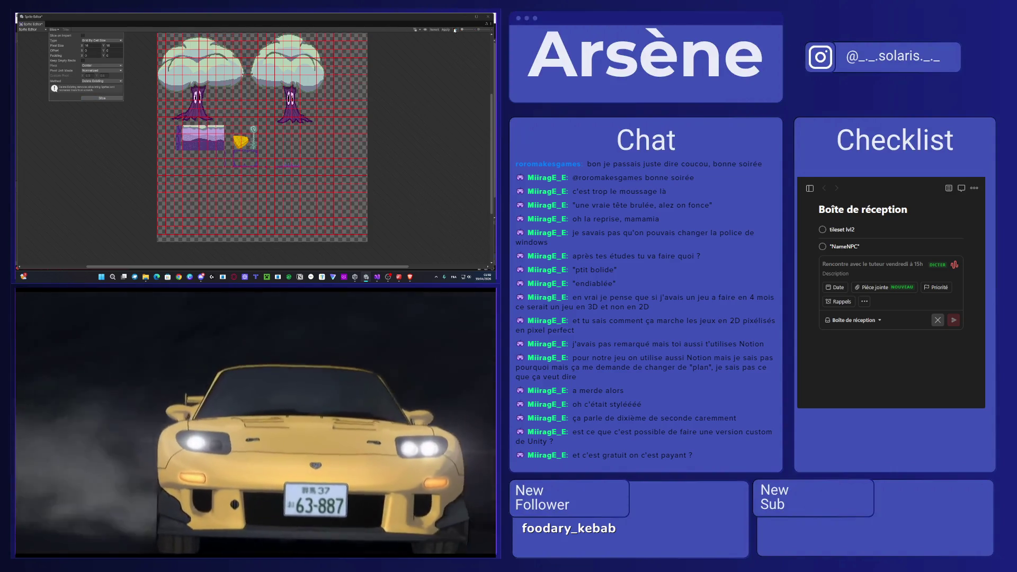
click(446, 29)
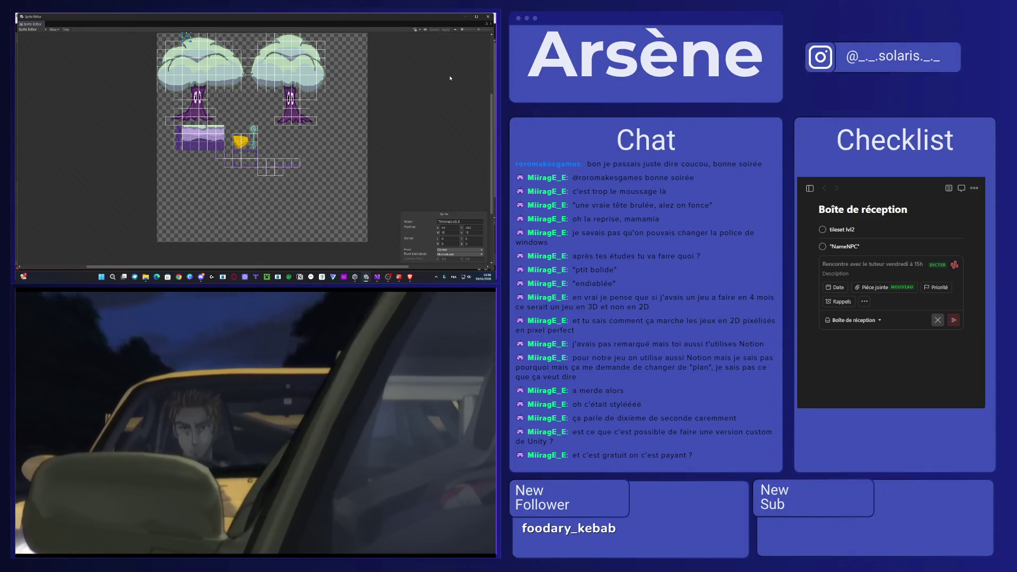
- Close the Sprite Editor and create a new tile palette saved in the tileset folder
click(488, 16)
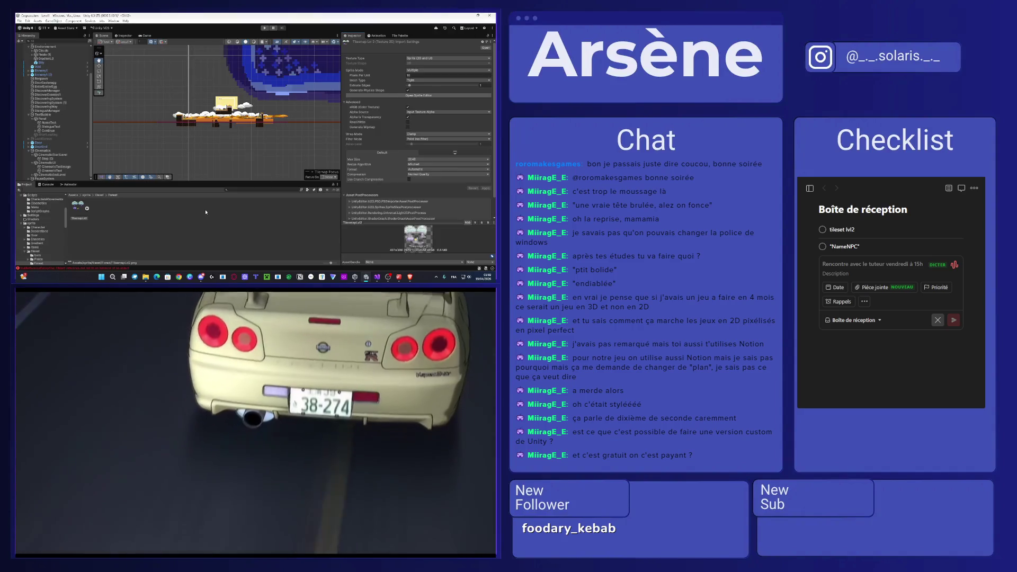
click(88, 209)
click(88, 209)
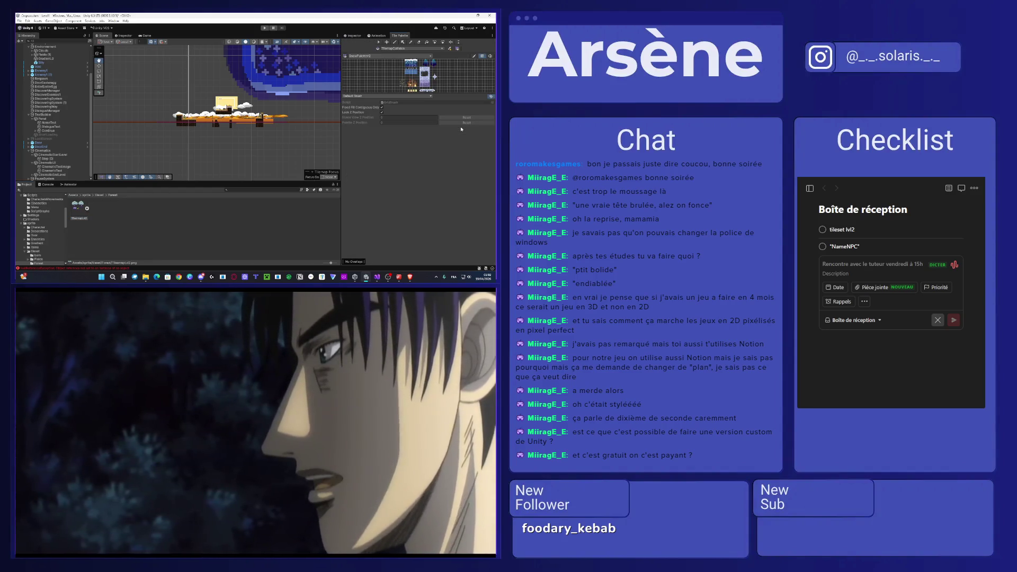
click(395, 56)
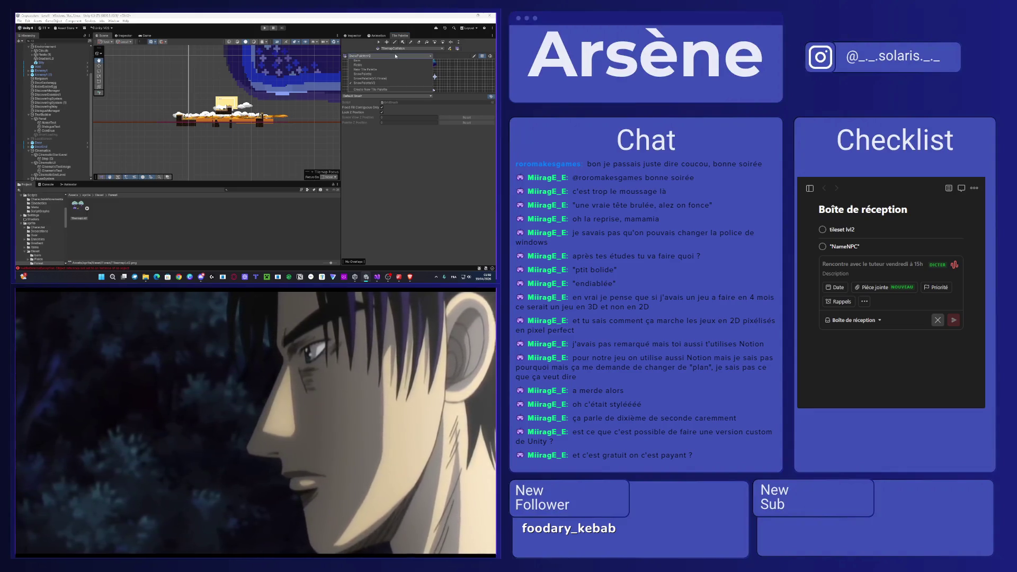
click(363, 91)
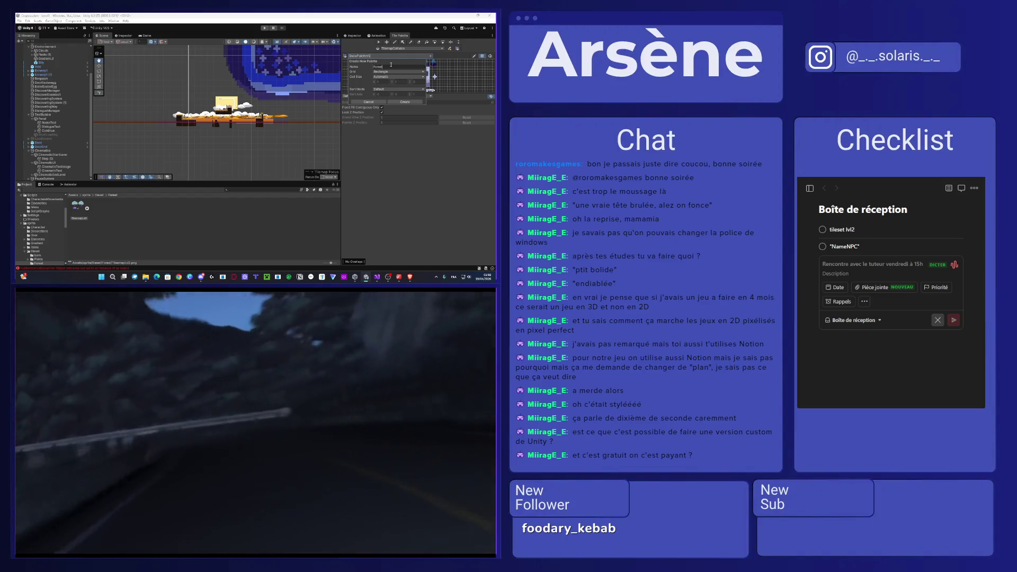
click(403, 102)
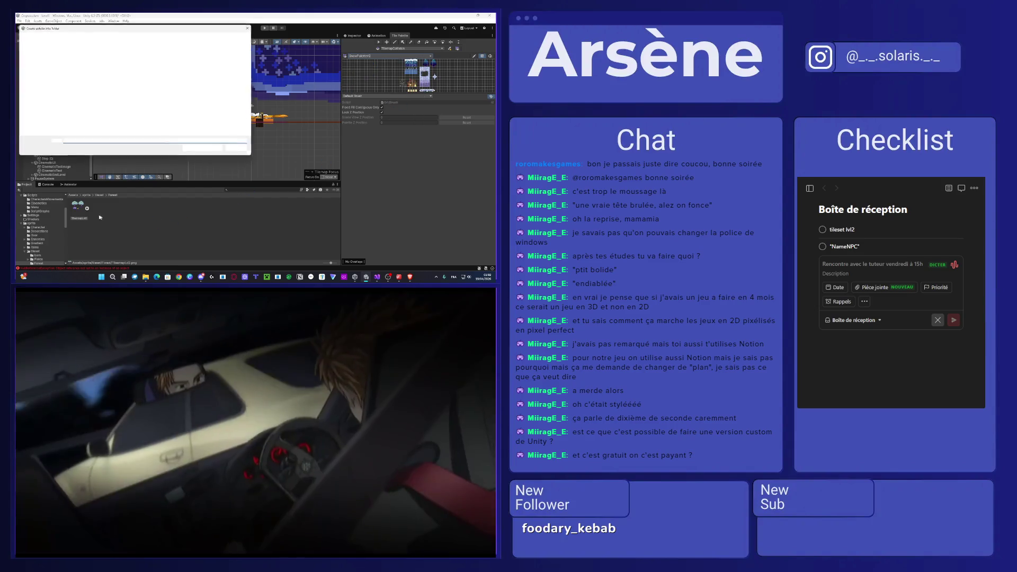
click(192, 149)
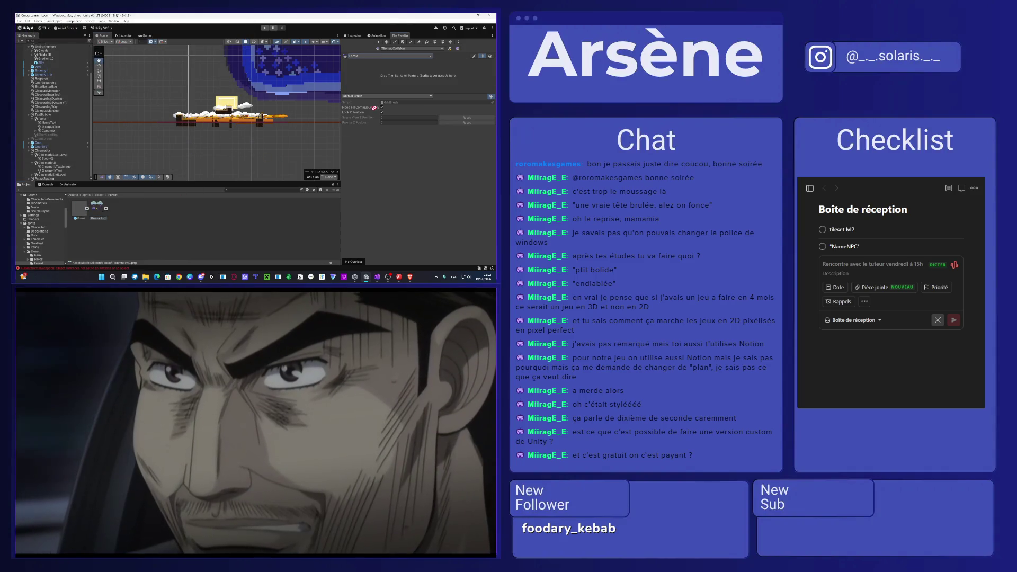
- Fill the palette with the sliced Tilemap lvl2 tiles, enlarge its grid, and select the Forest prefab
drag(374, 108, 410, 80)
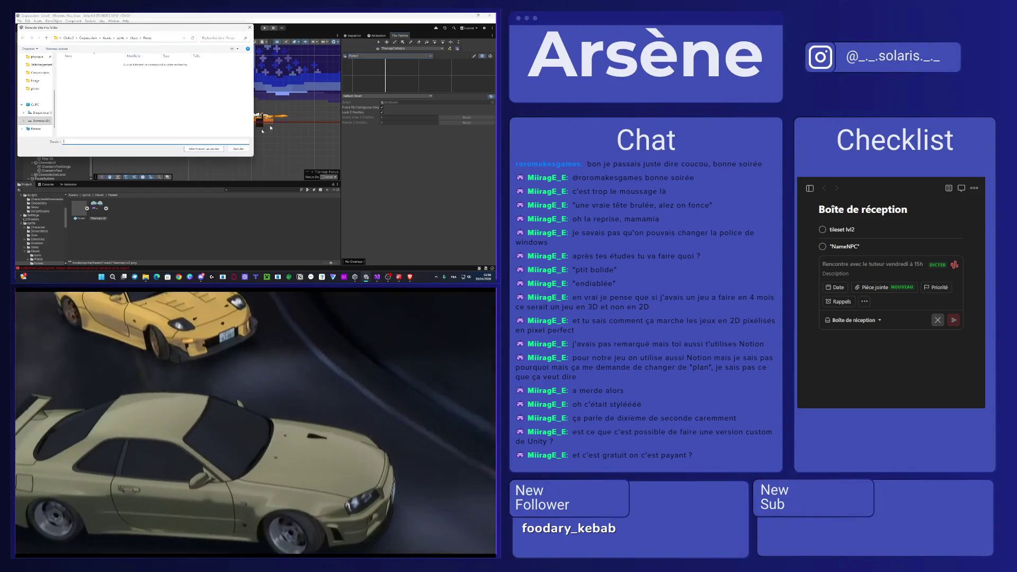
key(Return)
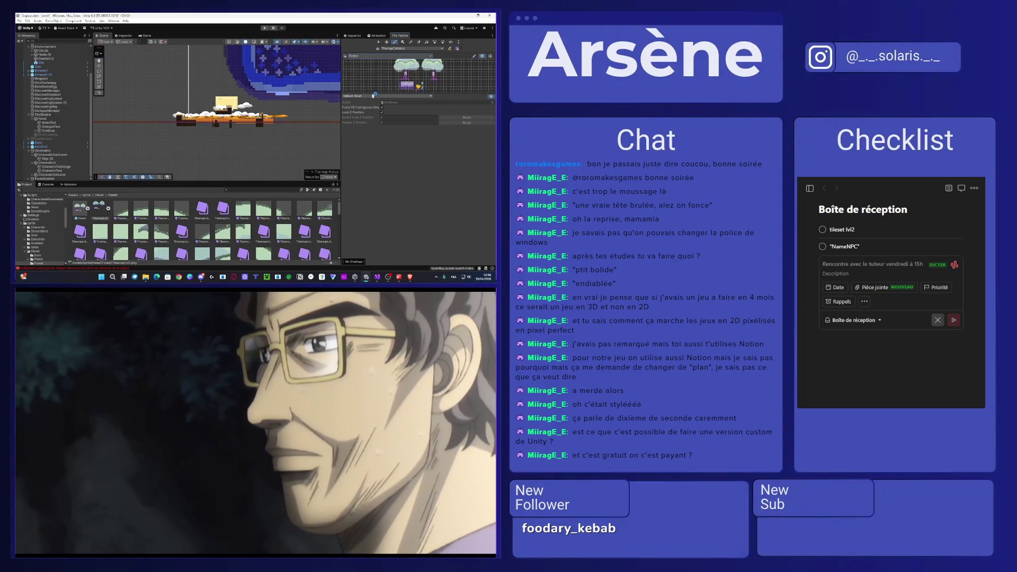
drag(380, 92, 380, 180)
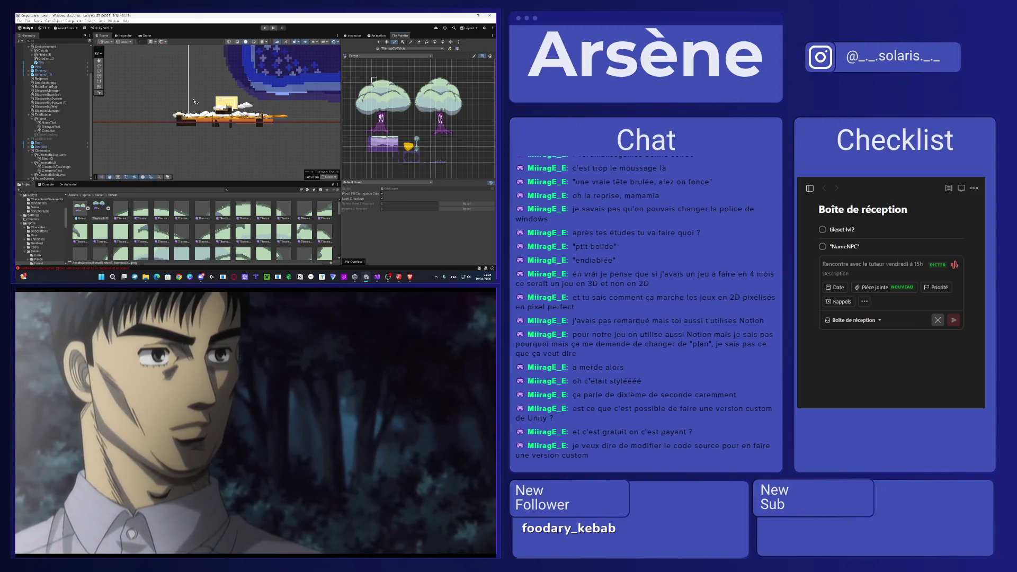
click(83, 213)
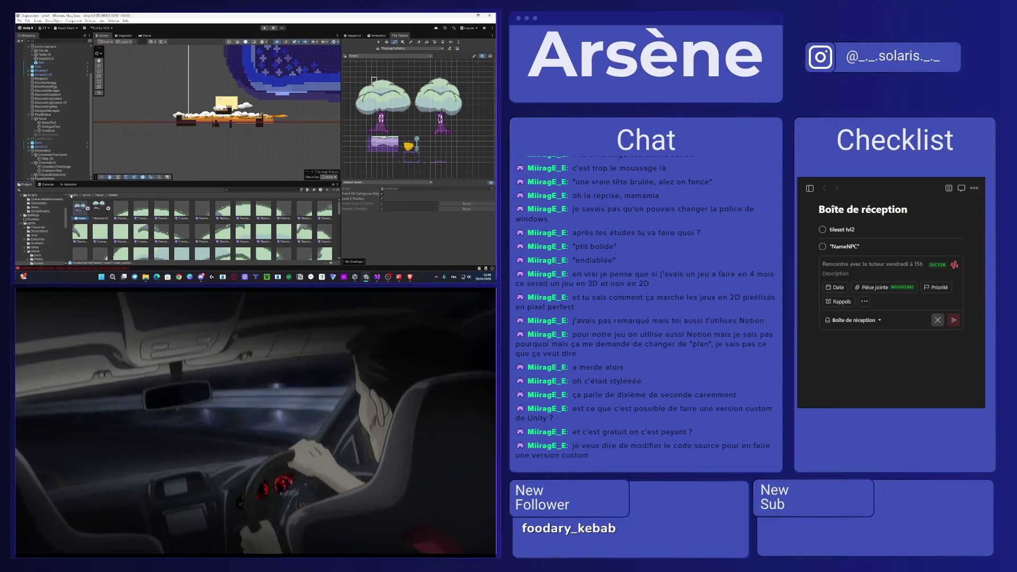
- Duplicate the Level1 scene in Assets/Scenes, then save the modified scene when switching levels
click(73, 195)
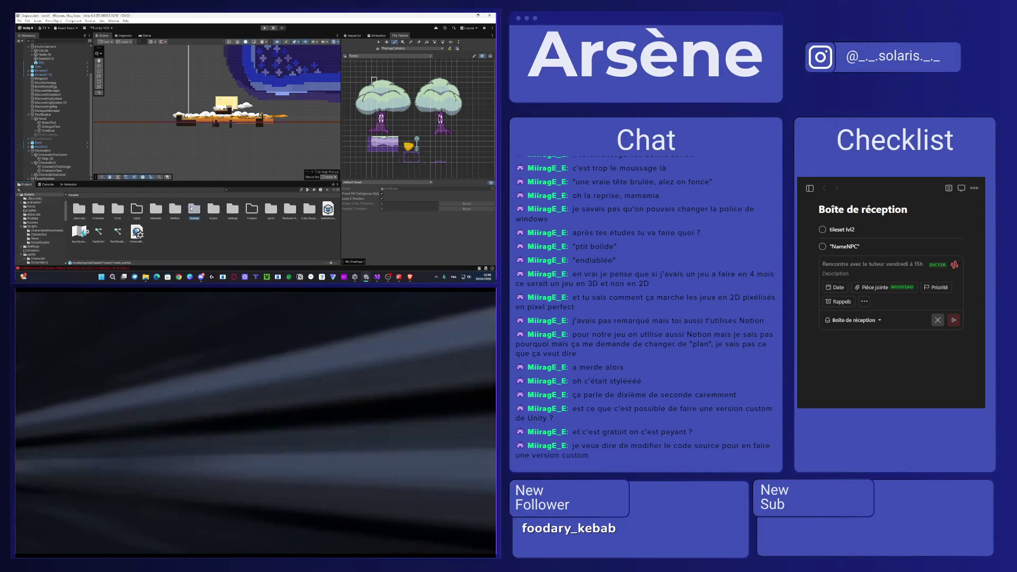
double_click(191, 209)
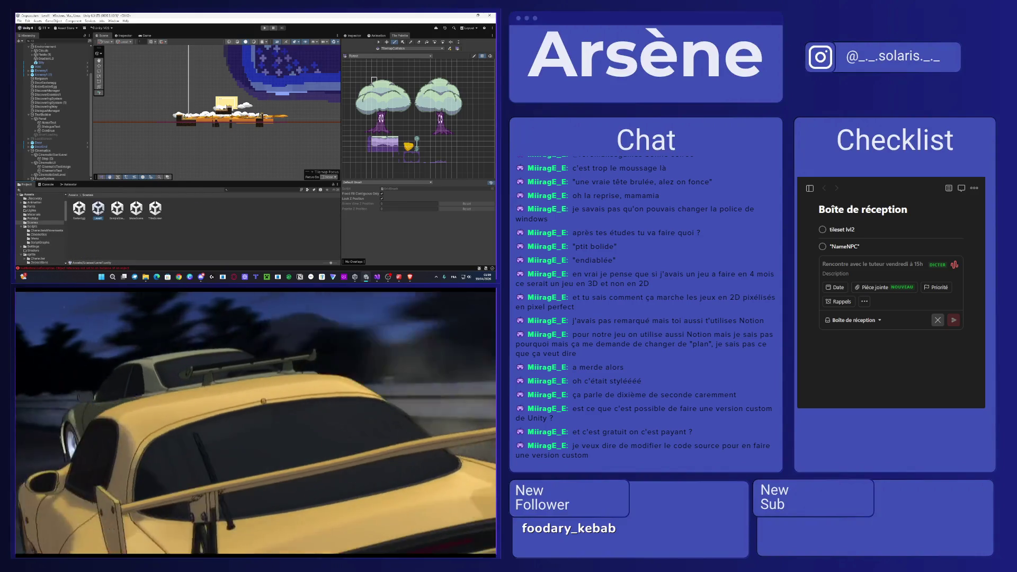
key(ctrl+d)
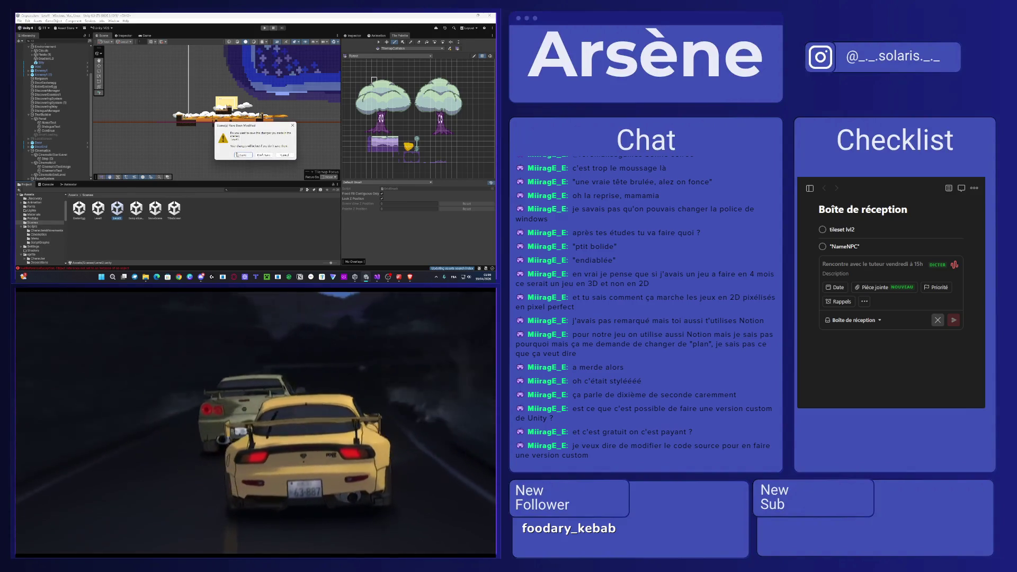
click(245, 155)
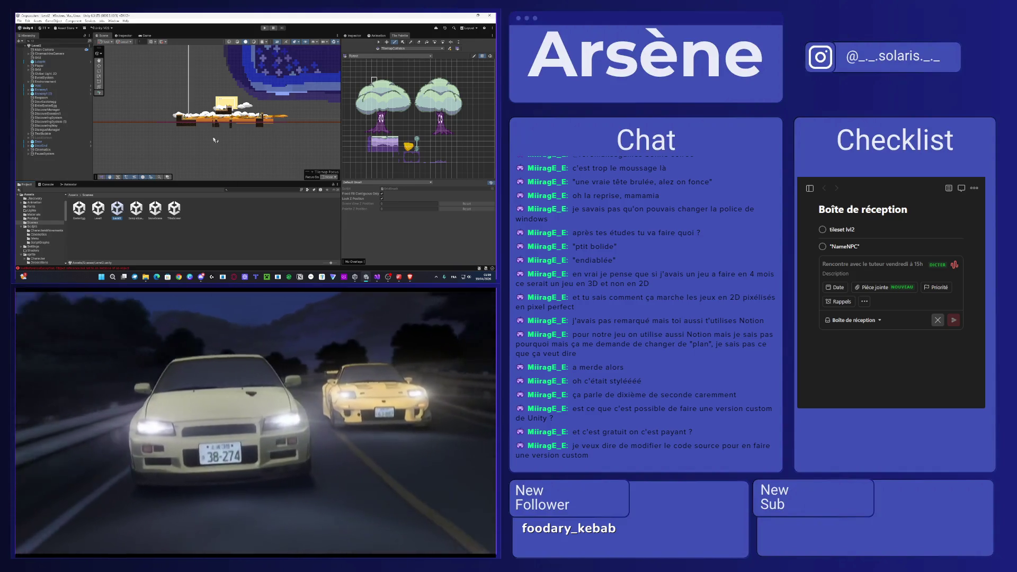
scroll(215, 140, up, 10)
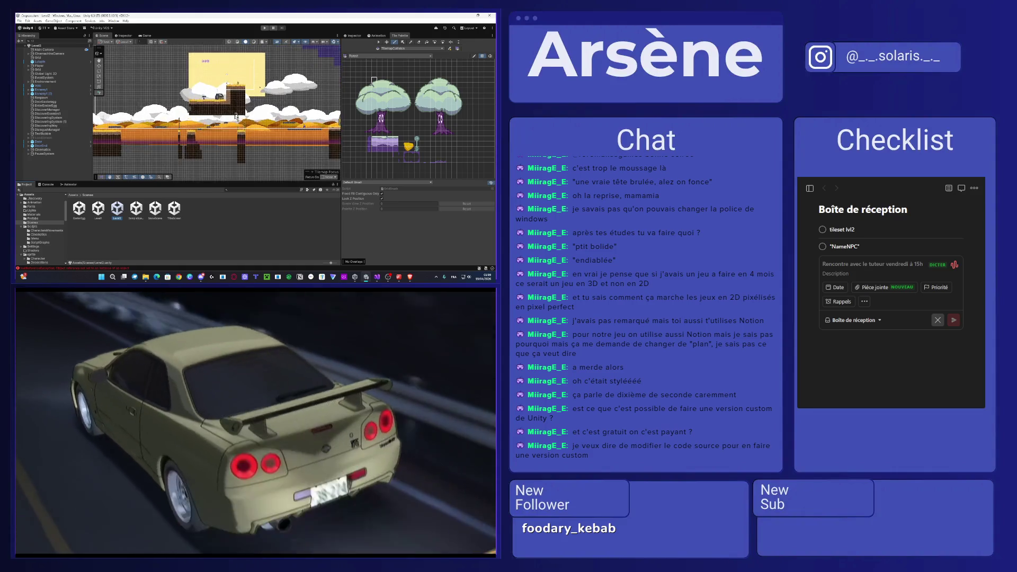
- Set the Tile Palette's Active Tilemap to Tilemap
scroll(206, 118, up, 2)
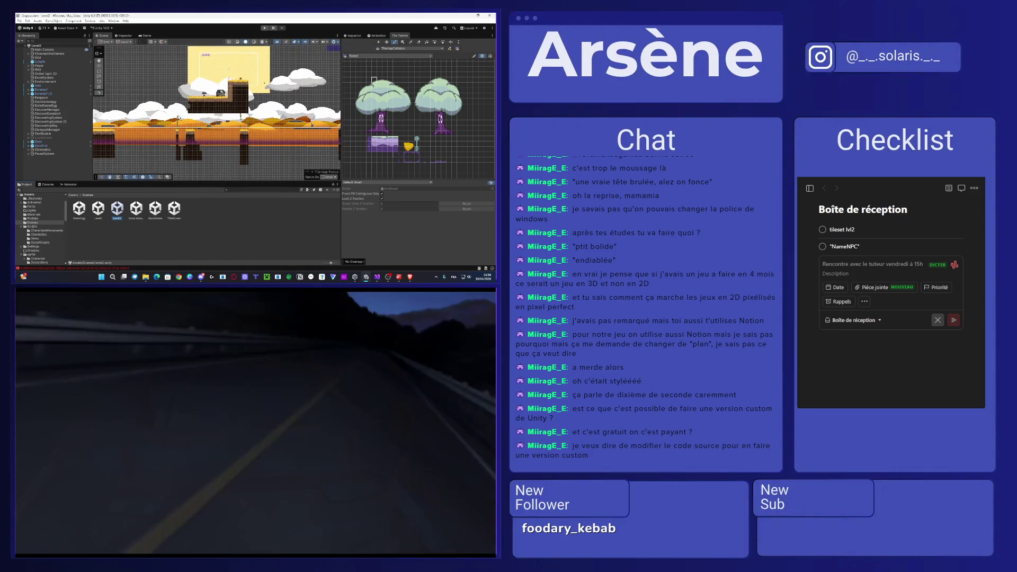
drag(179, 117, 261, 95)
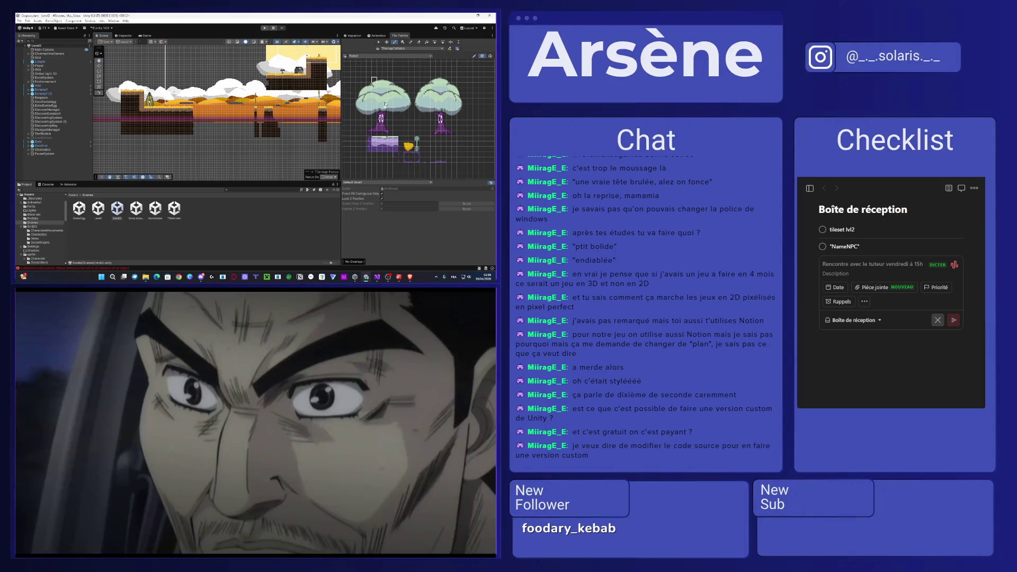
scroll(383, 149, up, 5)
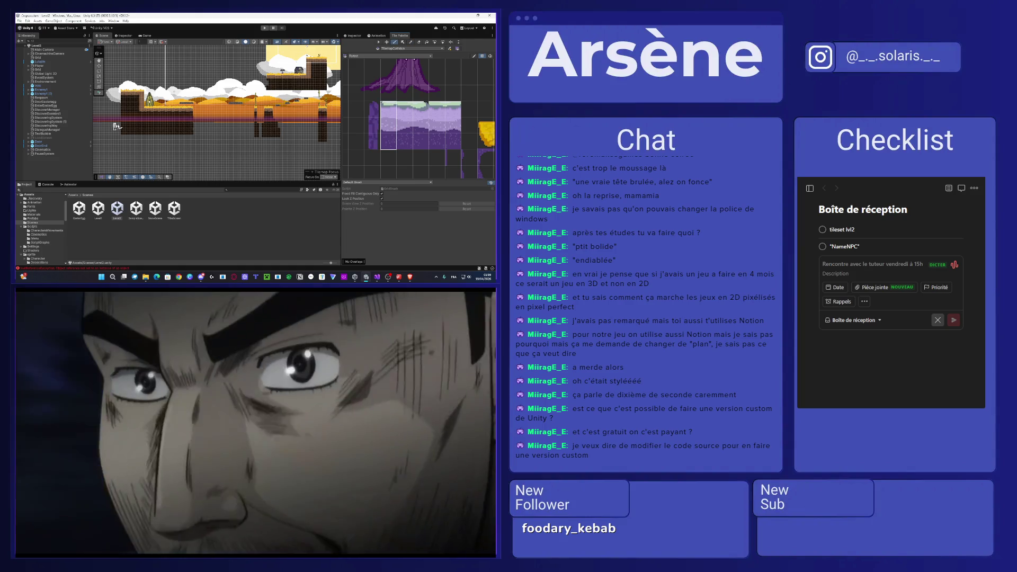
scroll(116, 126, up, 5)
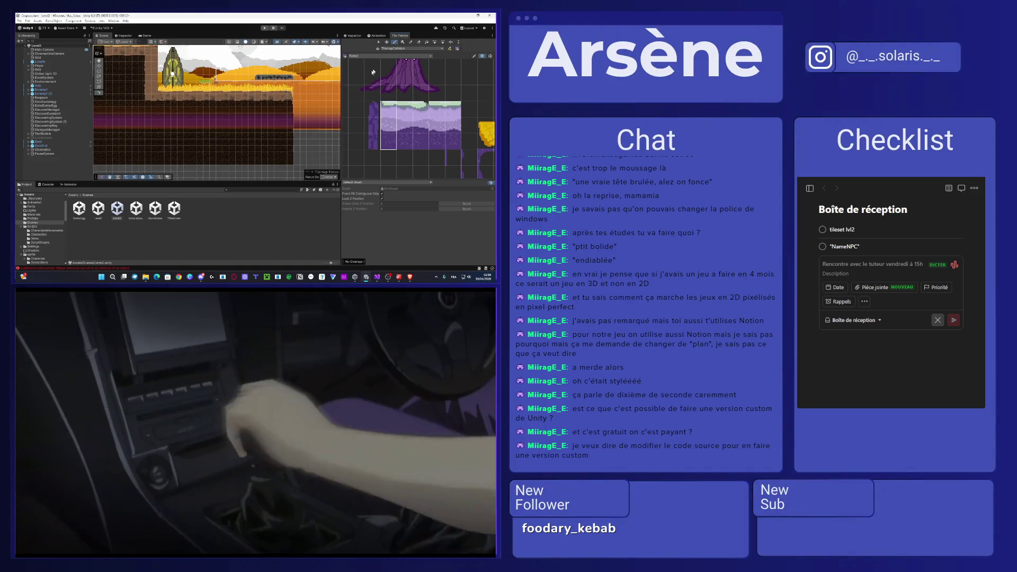
click(396, 48)
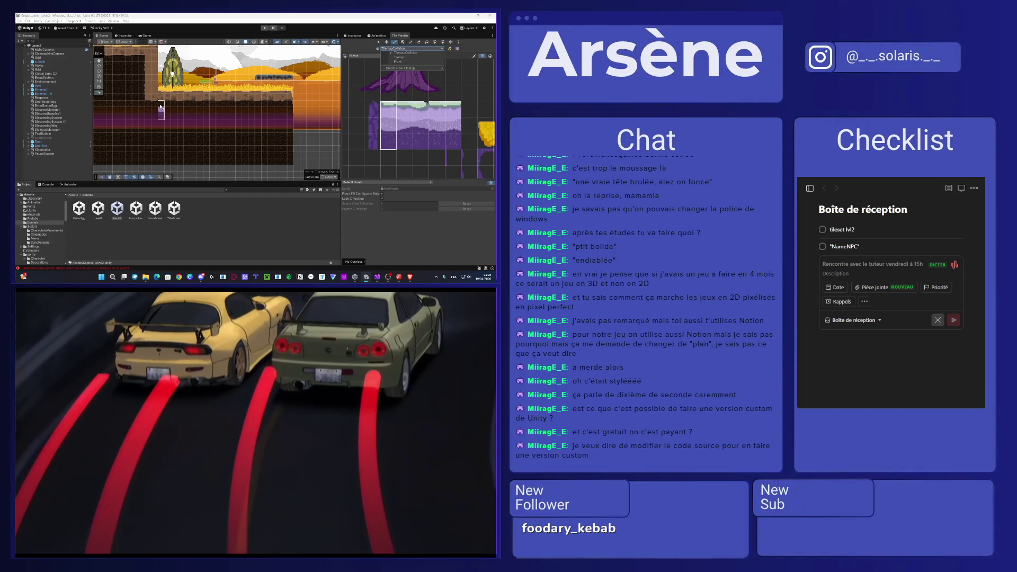
click(160, 96)
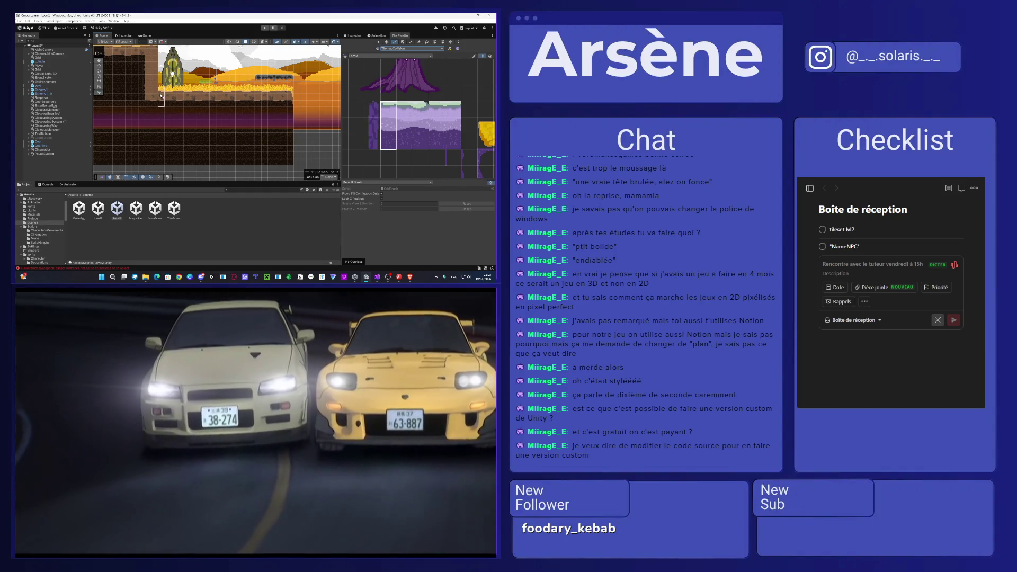
click(394, 48)
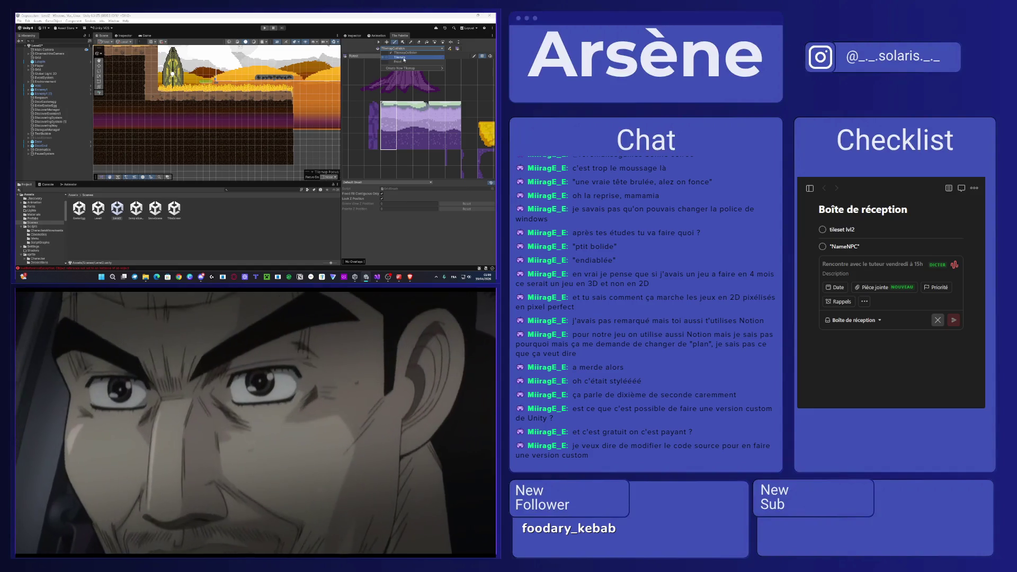
click(398, 61)
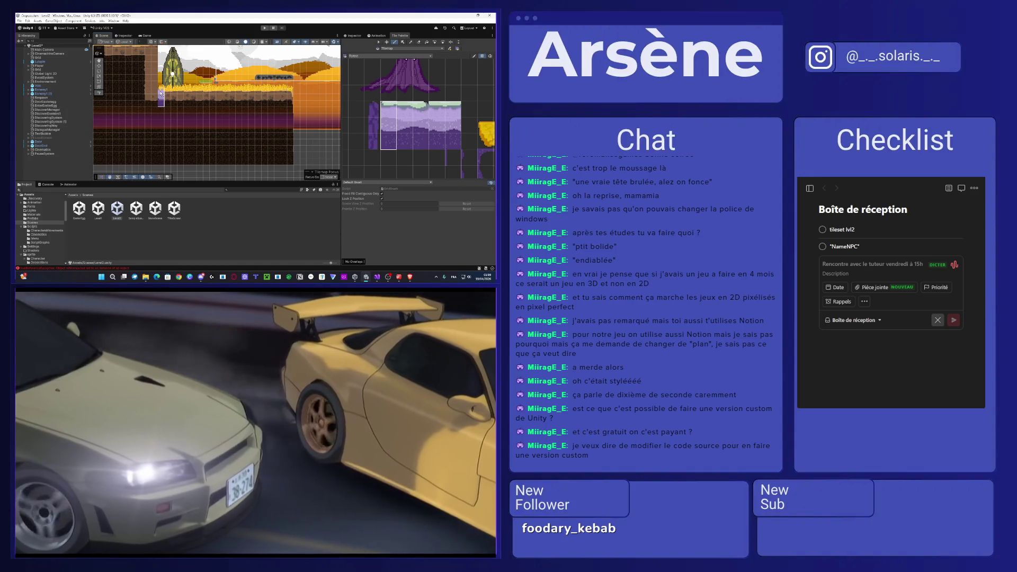
- Pick a two-column purple tile block and paint a row of purple ground along the lower level
click(350, 376)
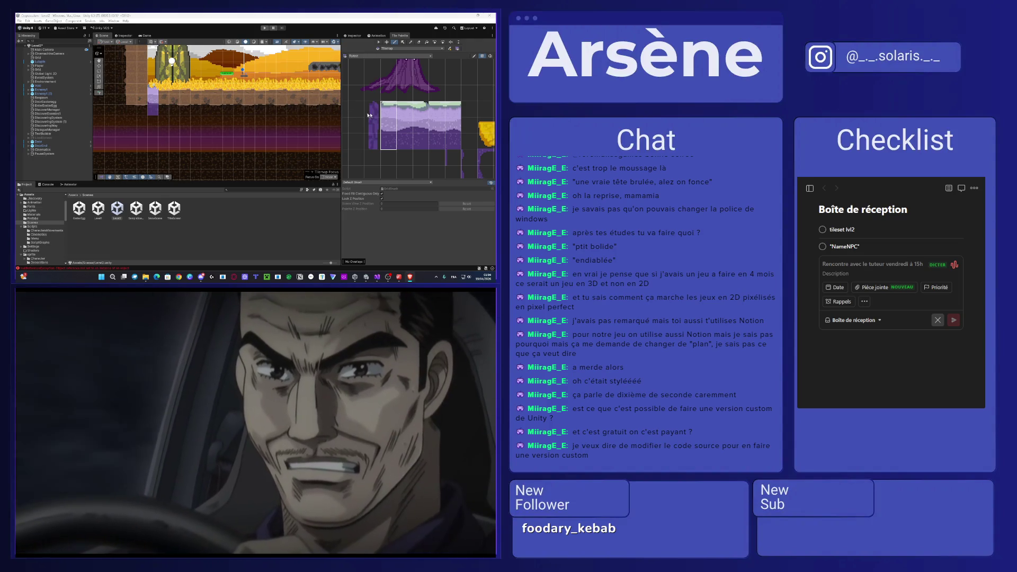
drag(410, 144, 428, 112)
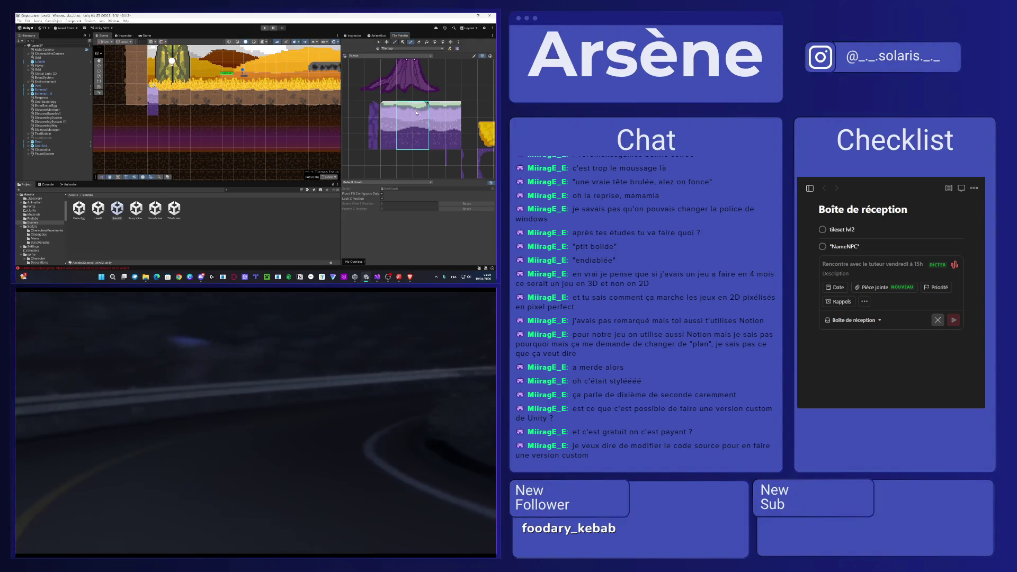
drag(434, 150, 456, 103)
click(174, 91)
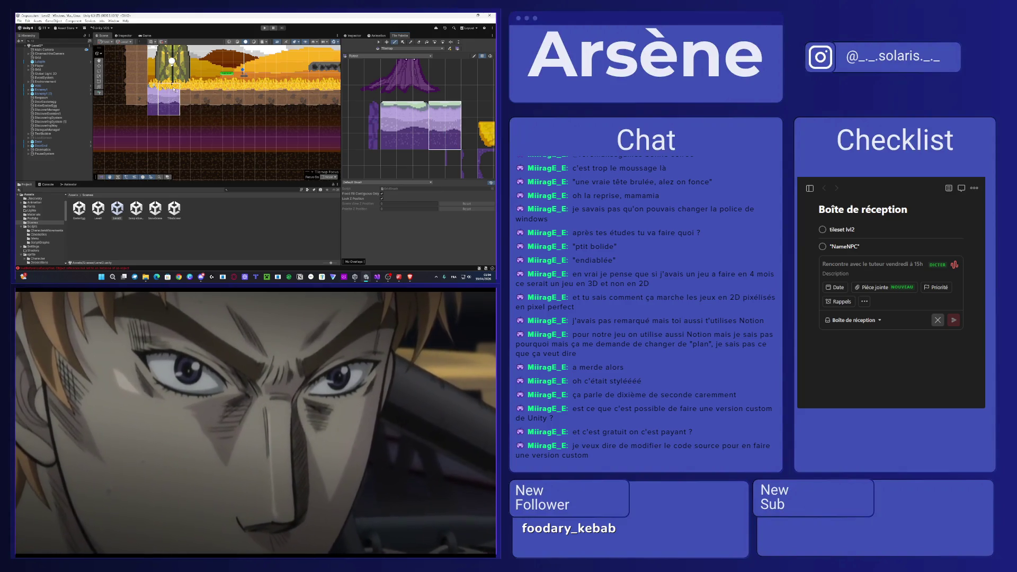
click(198, 108)
click(220, 109)
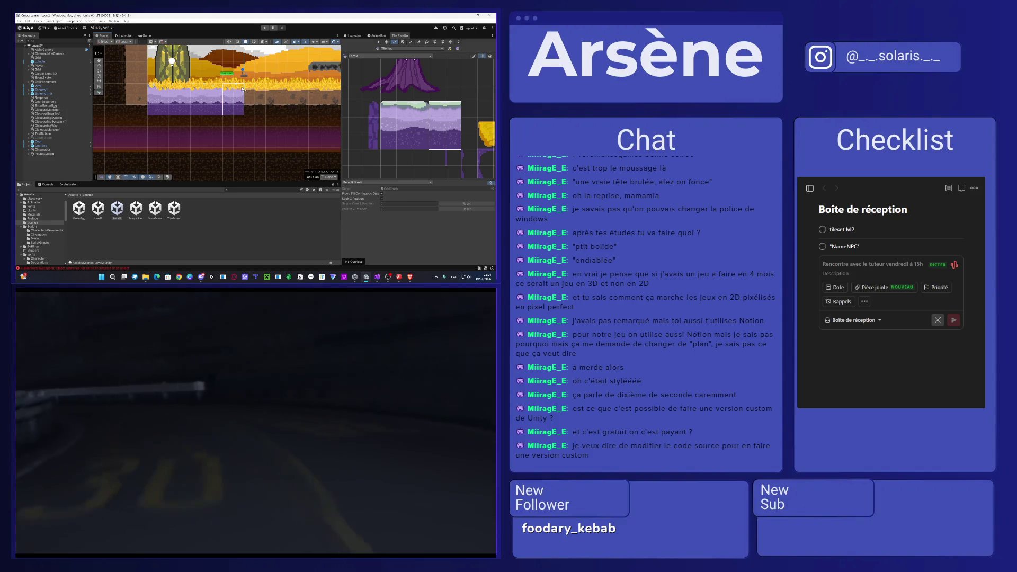
click(236, 98)
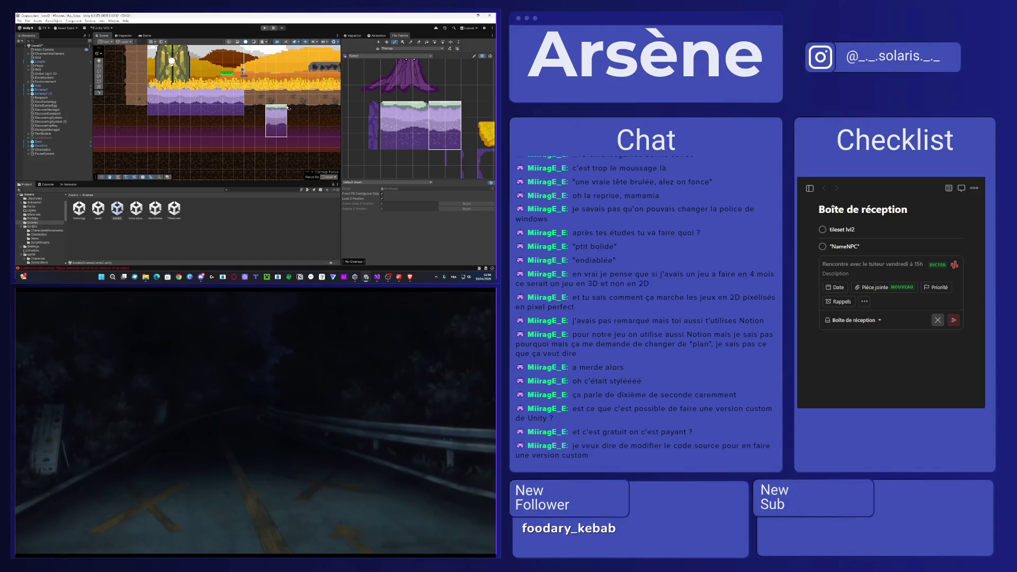
click(263, 95)
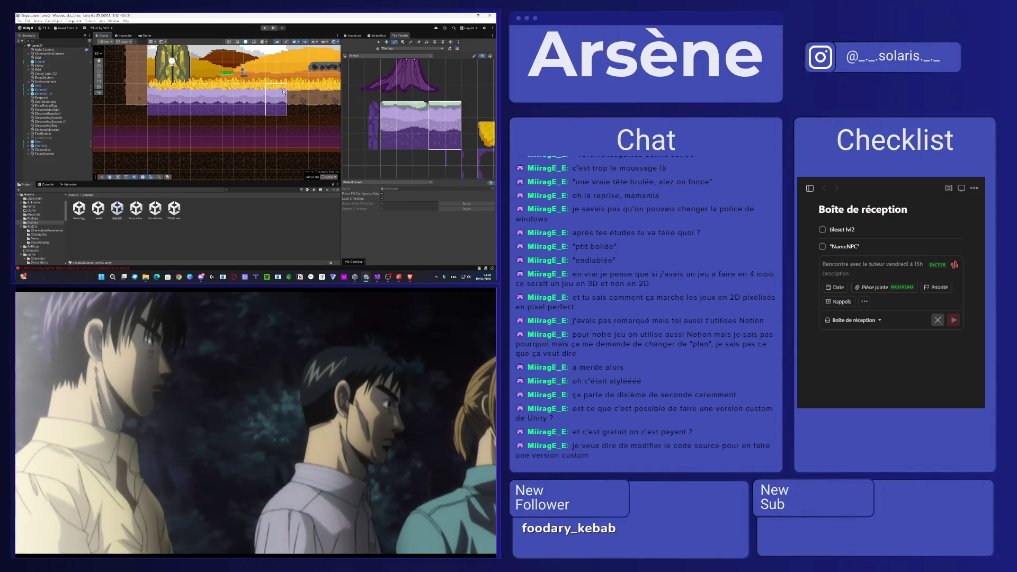
scroll(255, 95, down, 2)
scroll(233, 95, down, 4)
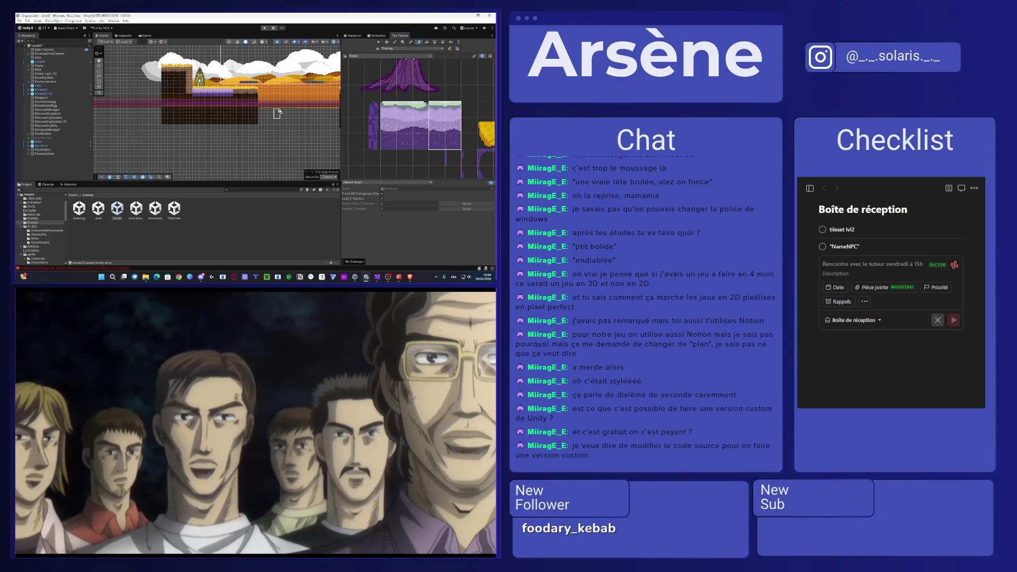
- Choose TilemapCollision in the Tile Palette's Active Tilemap dropdown
scroll(369, 103, down, 2)
scroll(369, 103, down, 3)
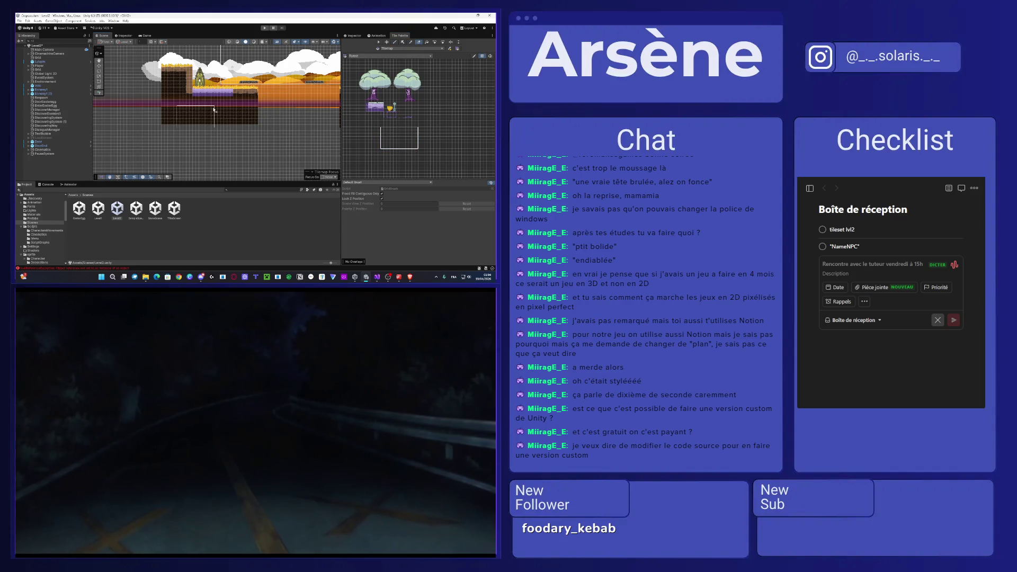
scroll(284, 102, down, 5)
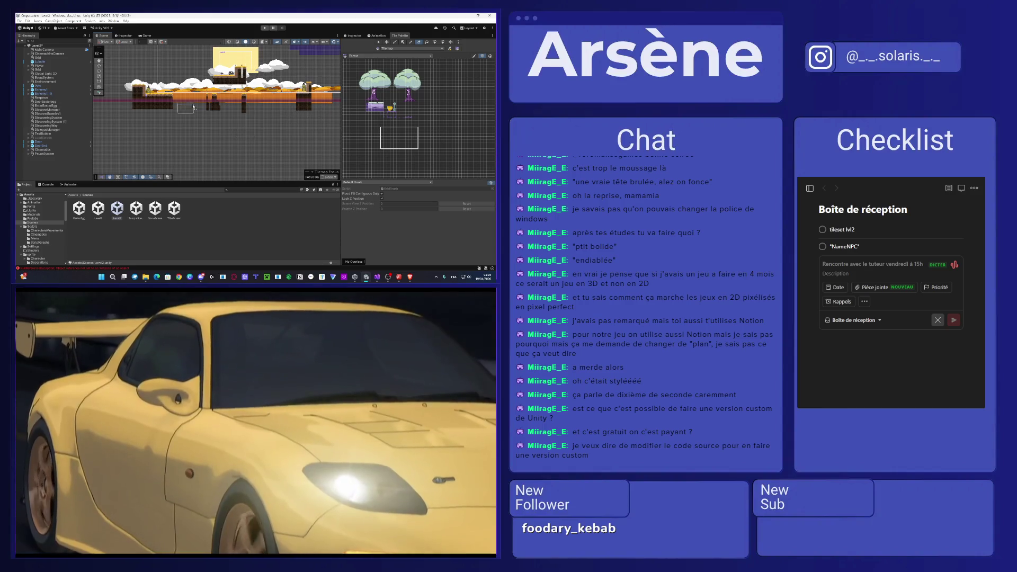
scroll(162, 90, up, 4)
scroll(162, 90, up, 5)
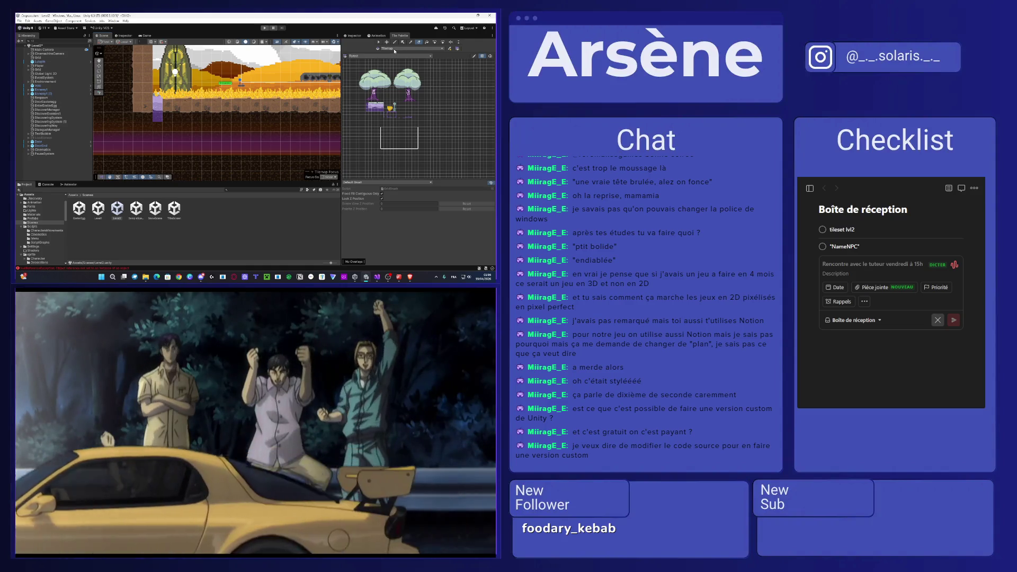
click(395, 50)
click(403, 52)
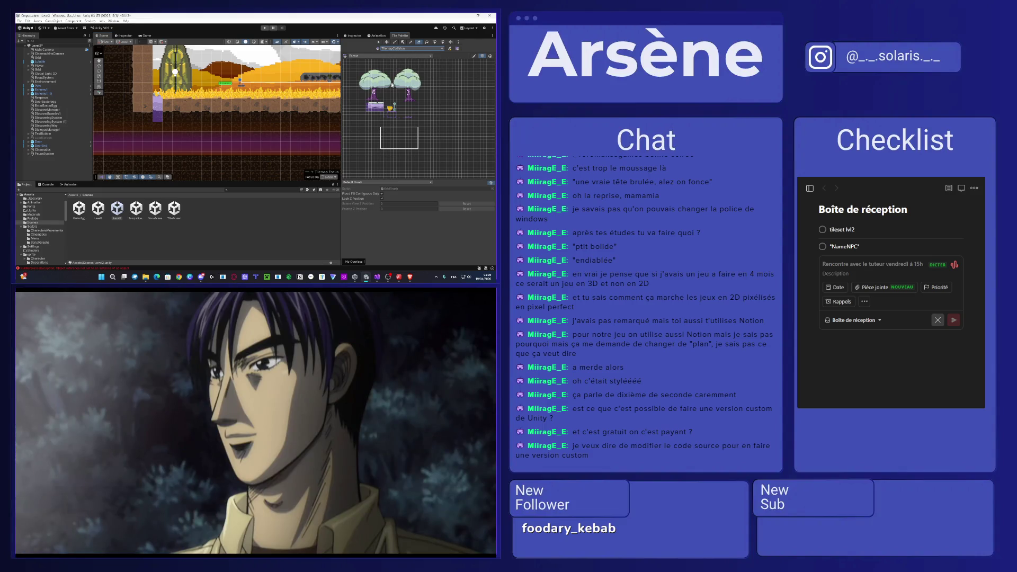
scroll(365, 93, up, 3)
scroll(371, 98, up, 3)
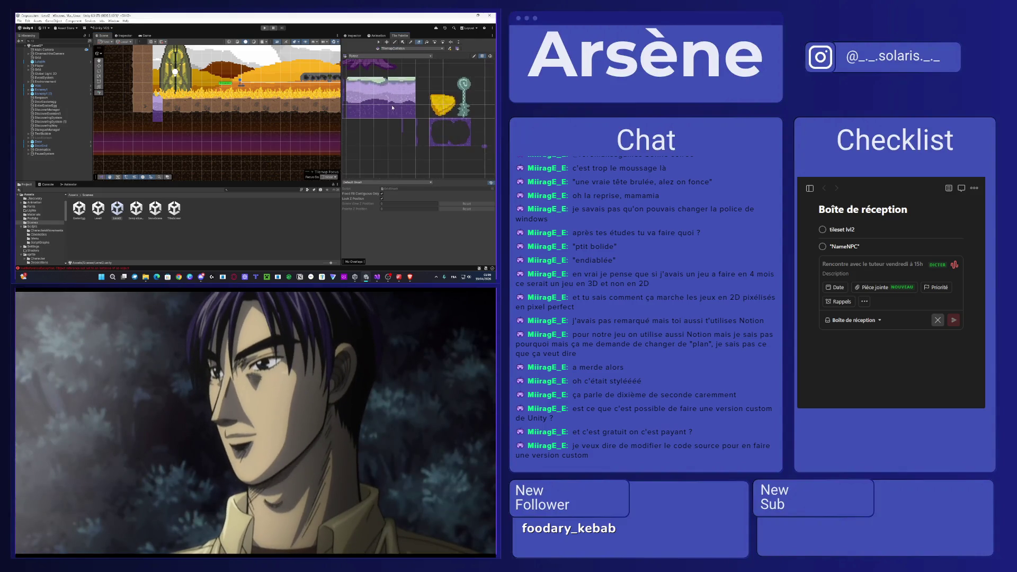
- Paint purple ground blocks into the platform gaps on the left side
click(172, 106)
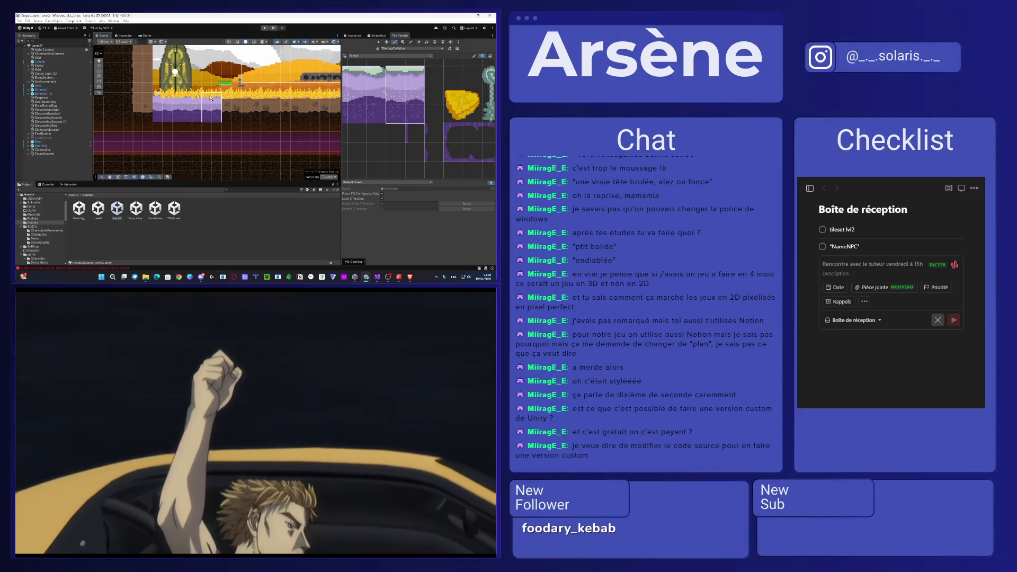
click(212, 103)
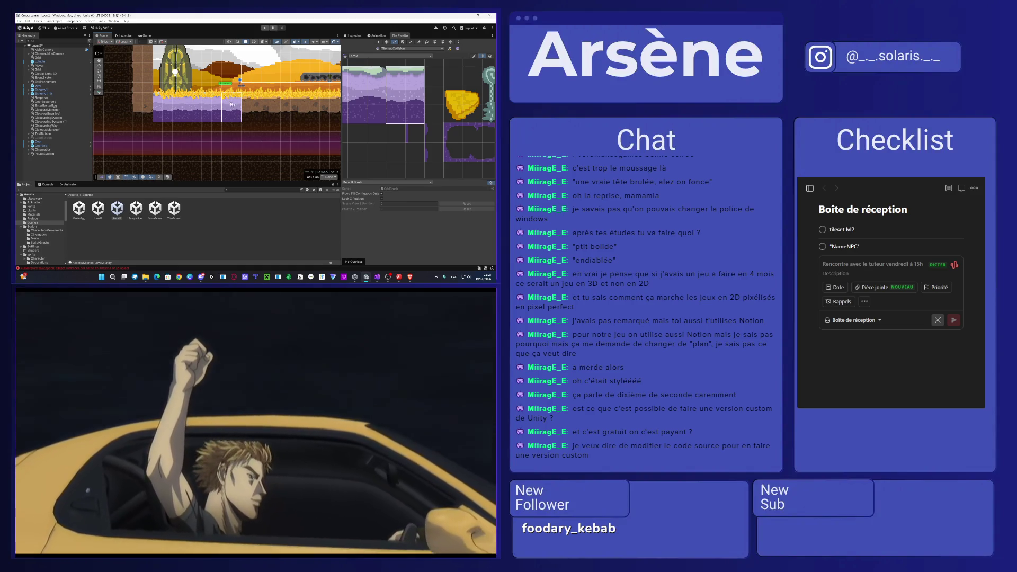
drag(220, 113, 171, 101)
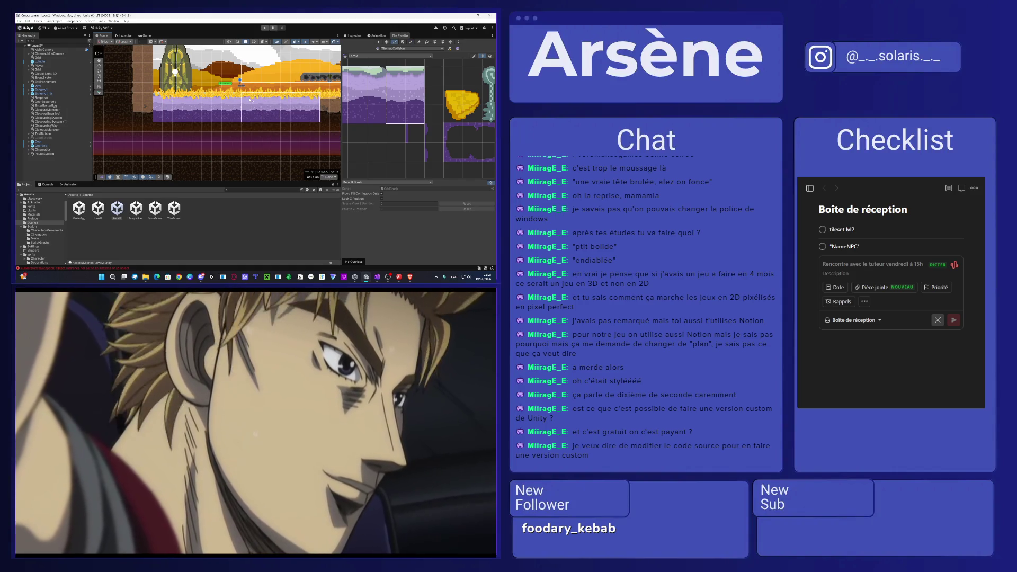
scroll(192, 100, down, 3)
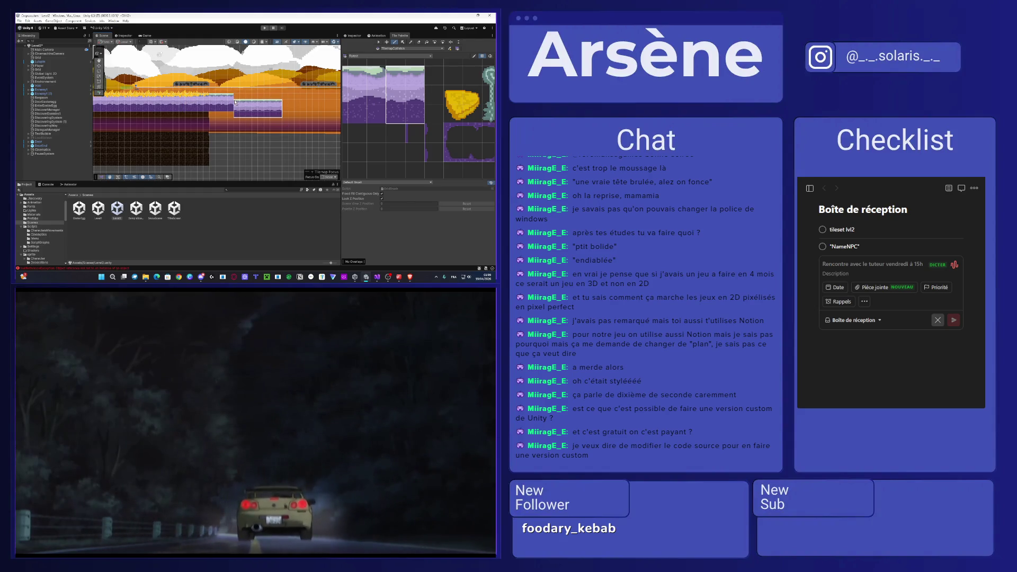
click(235, 101)
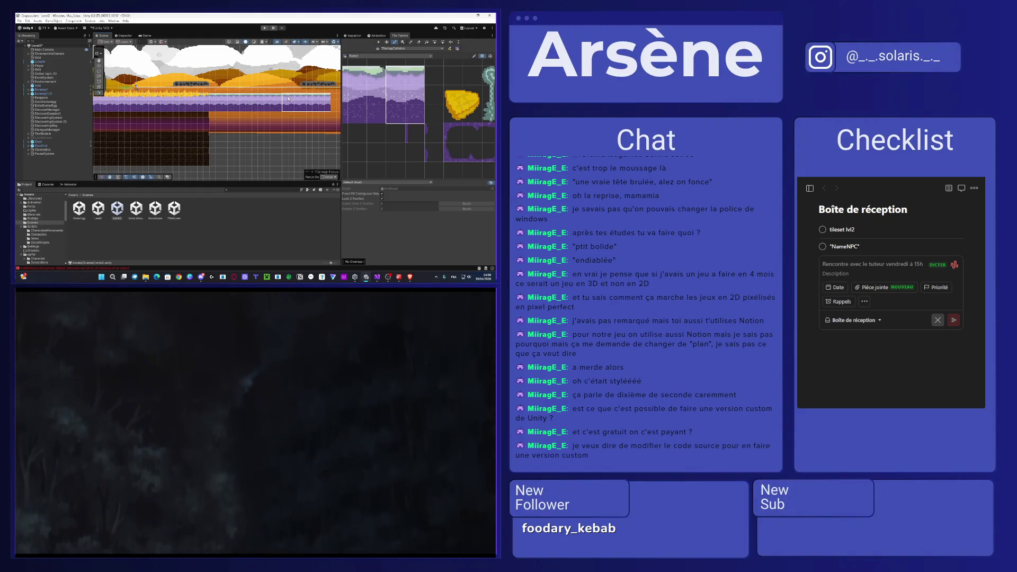
scroll(257, 112, up, 2)
scroll(249, 112, right, 5)
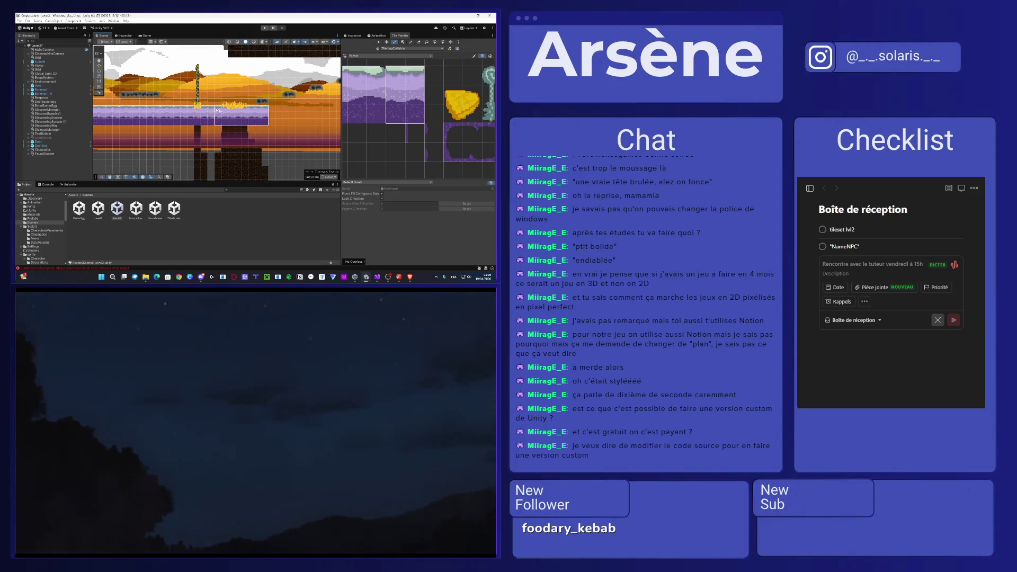
click(213, 110)
- Extend the purple ground platform rightward toward the tower
scroll(269, 109, right, 5)
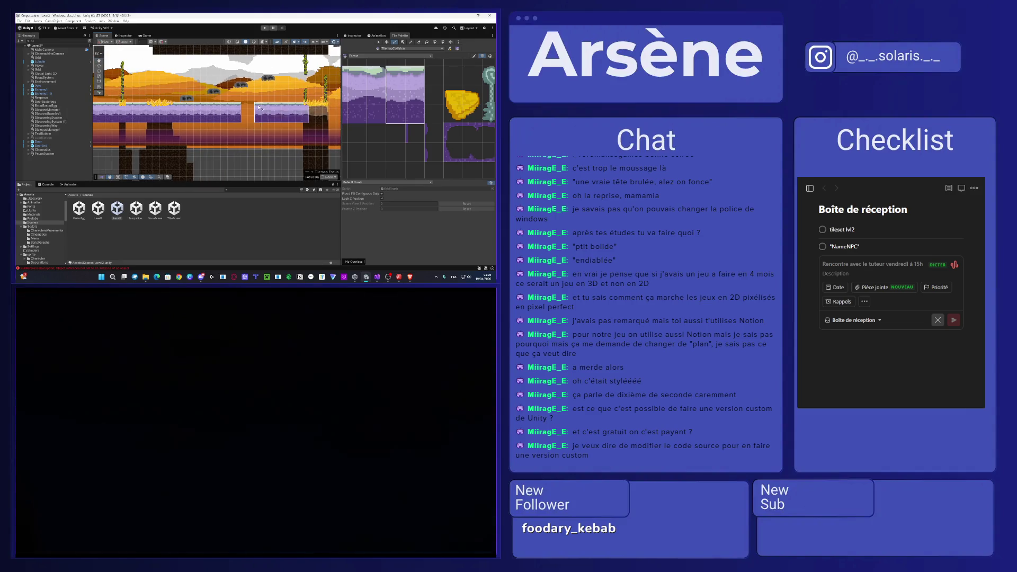
scroll(249, 107, right, 5)
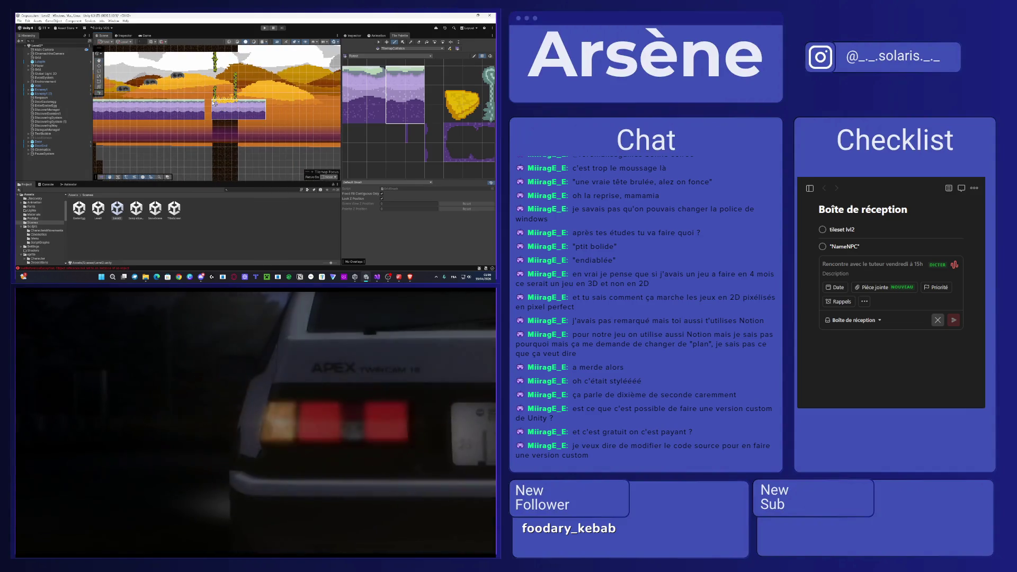
scroll(252, 116, right, 5)
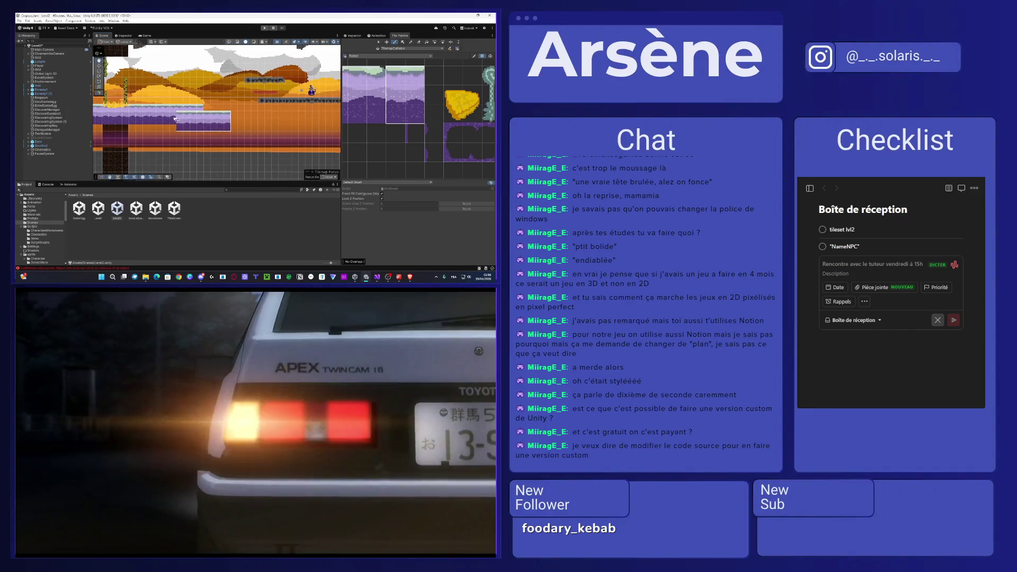
drag(206, 112, 260, 113)
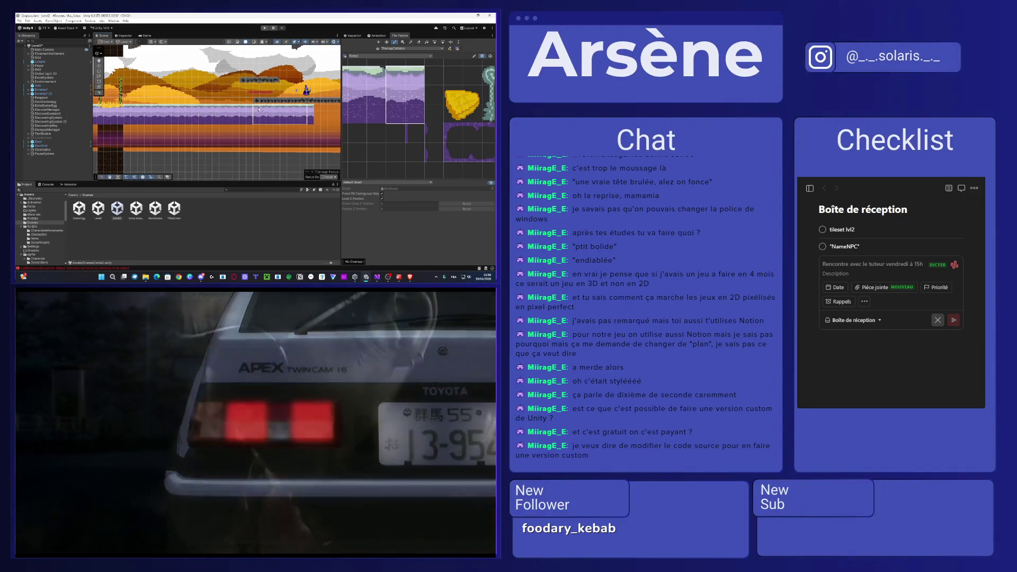
scroll(238, 117, right, 4)
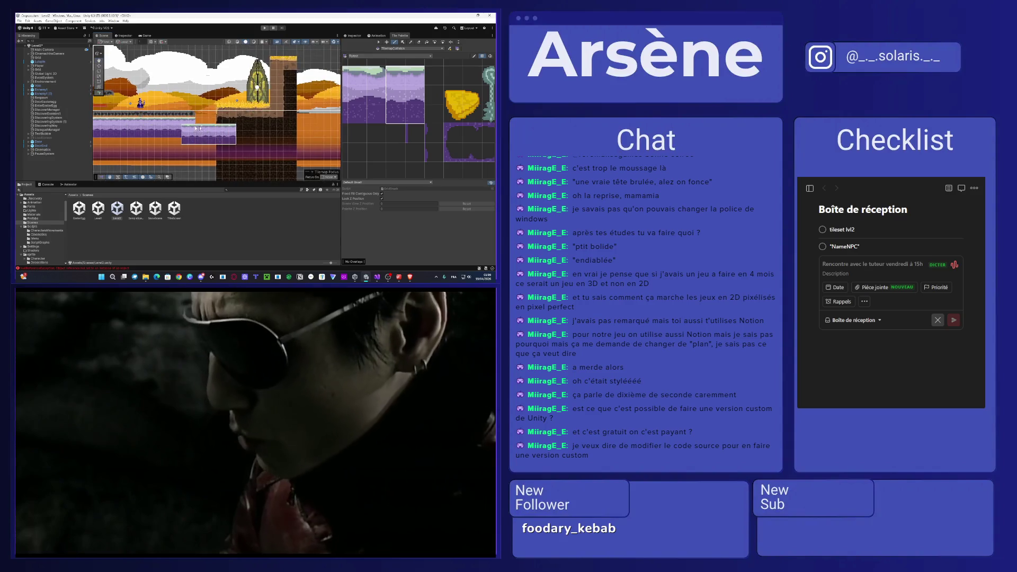
drag(201, 120, 255, 121)
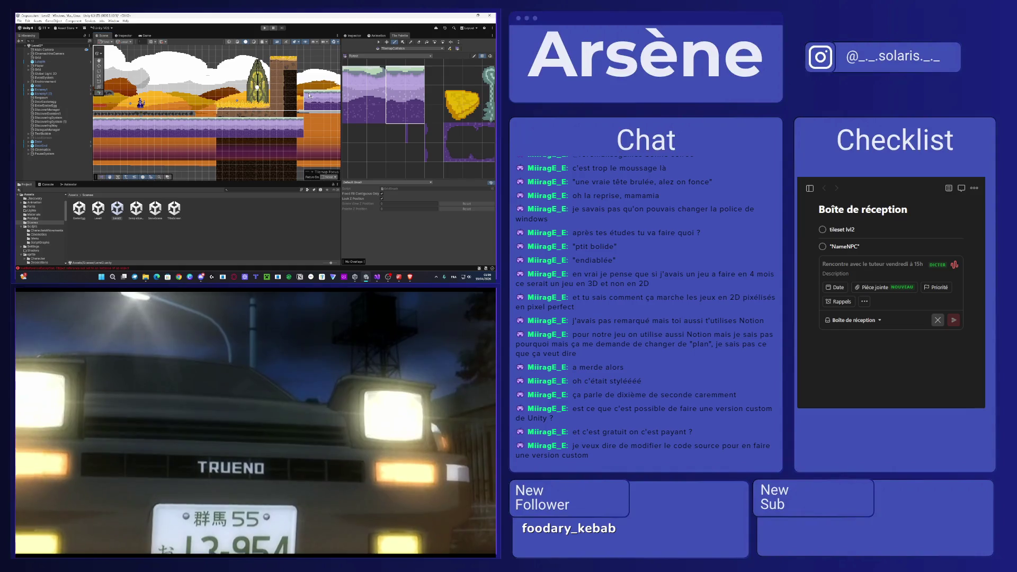
- Select a three-tile column from the palette
scroll(413, 111, down, 3)
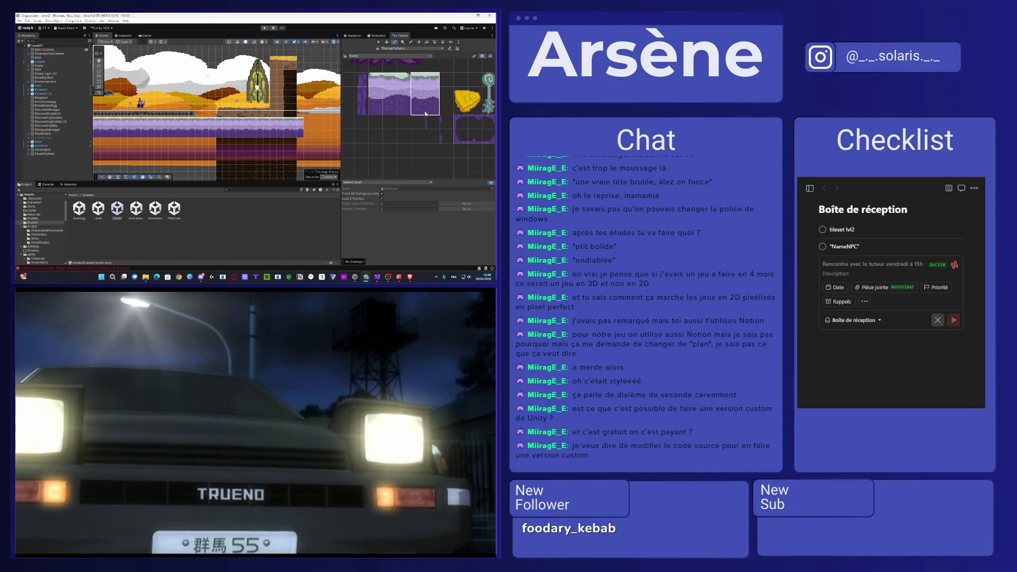
drag(404, 77, 404, 111)
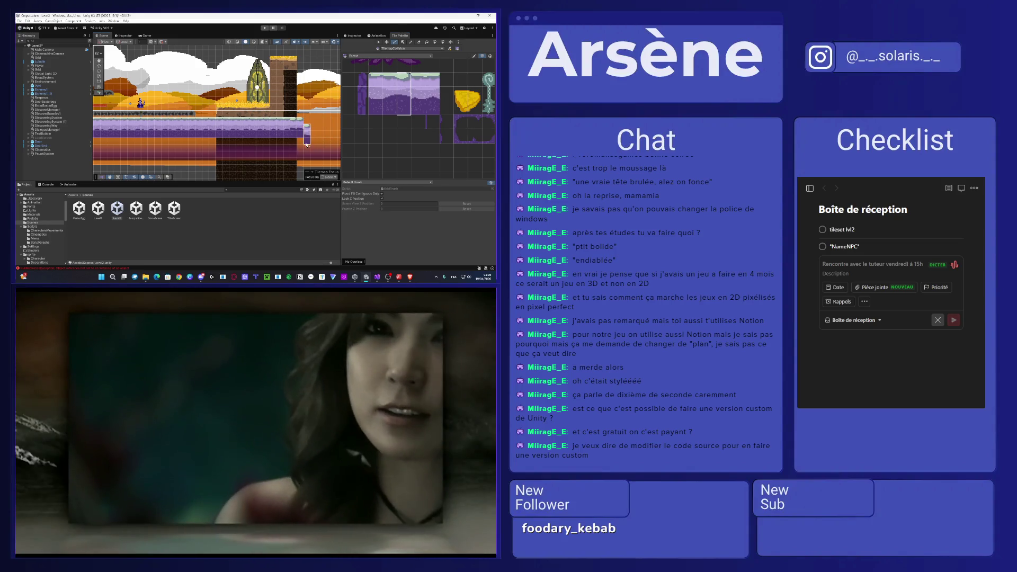
scroll(307, 141, up, 2)
scroll(307, 141, up, 2)
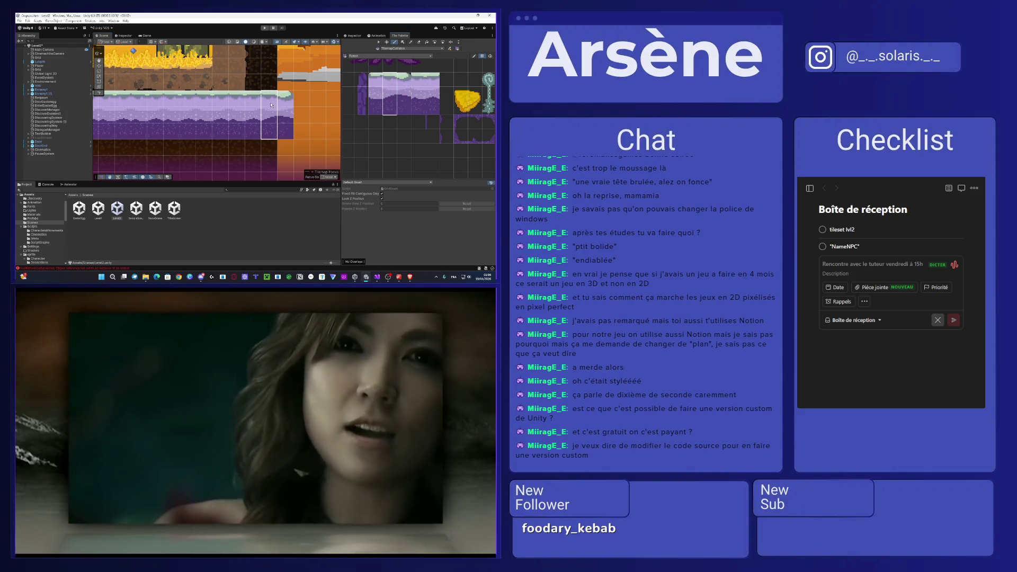
scroll(371, 106, down, 3)
scroll(296, 106, down, 5)
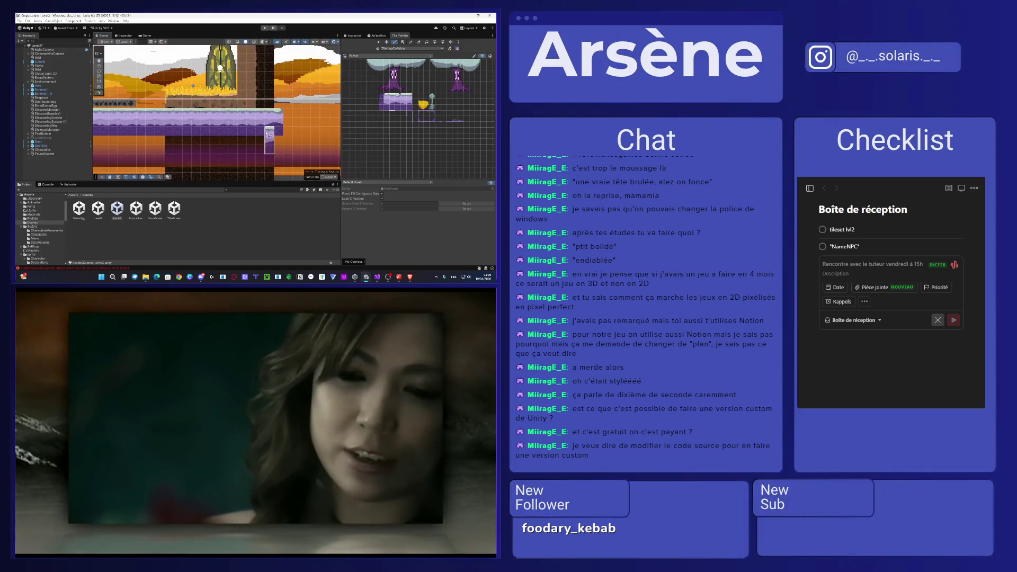
scroll(222, 116, down, 4)
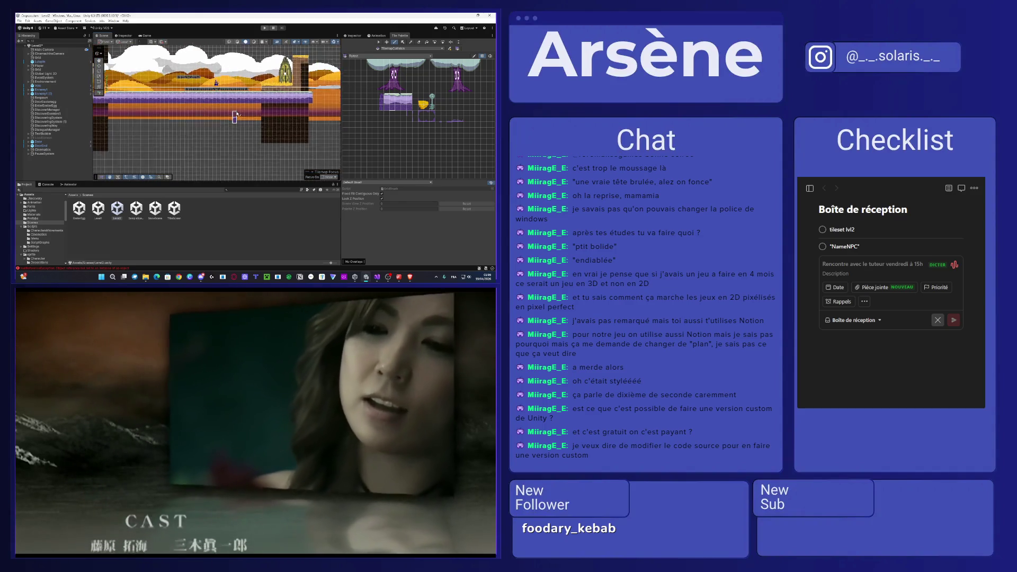
scroll(225, 117, up, 3)
scroll(224, 117, down, 4)
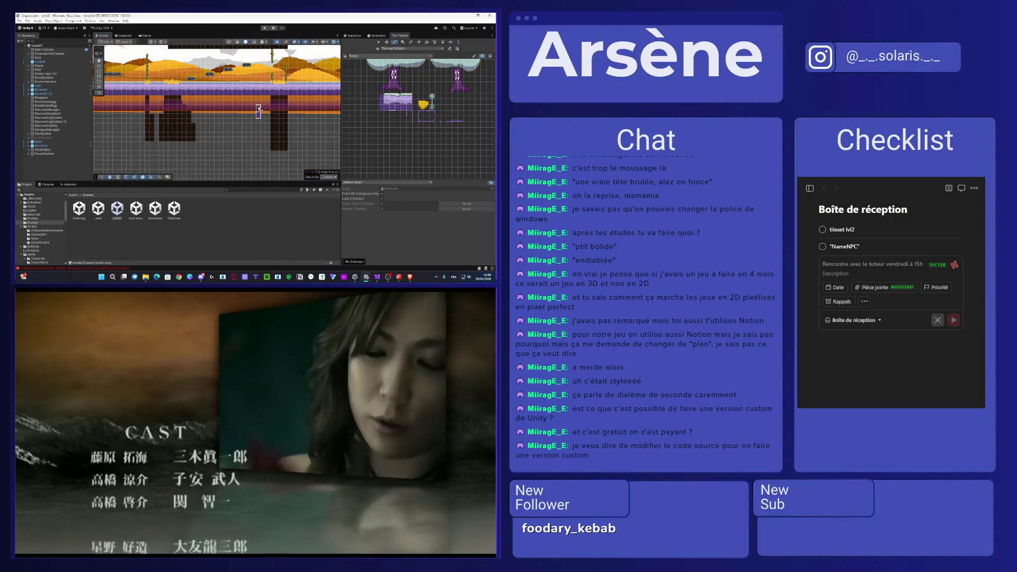
key(Escape)
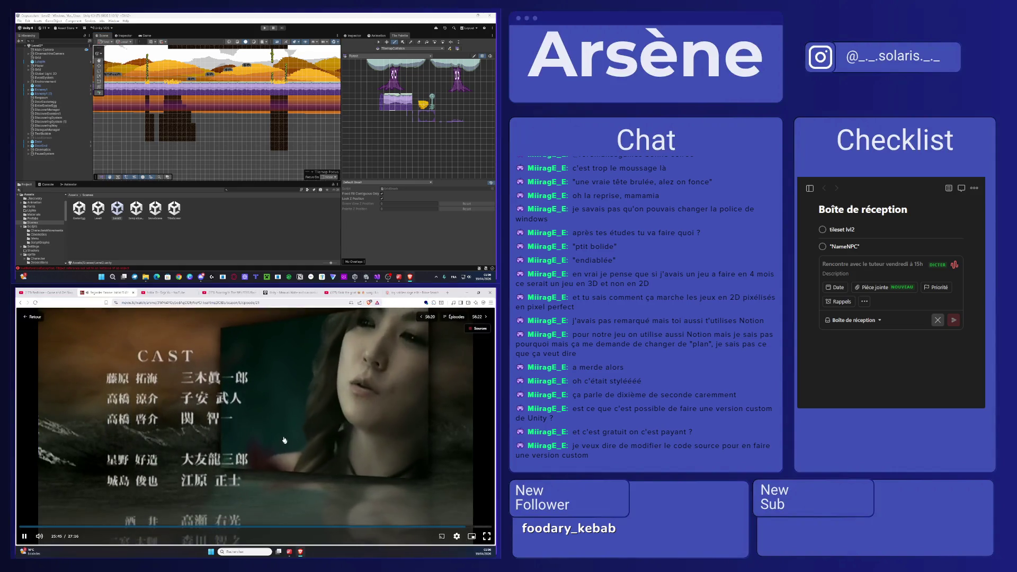
click(282, 434)
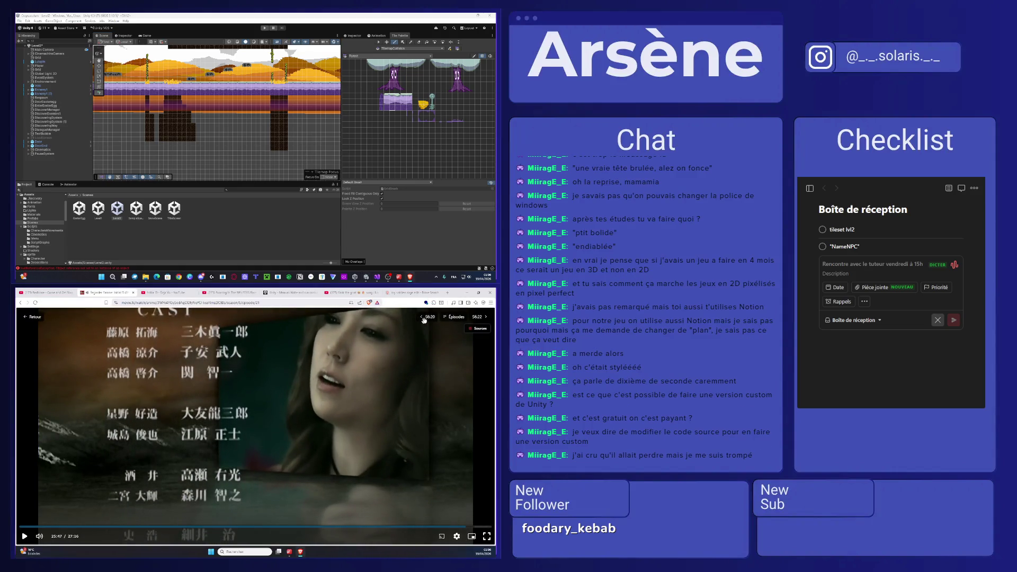
click(478, 317)
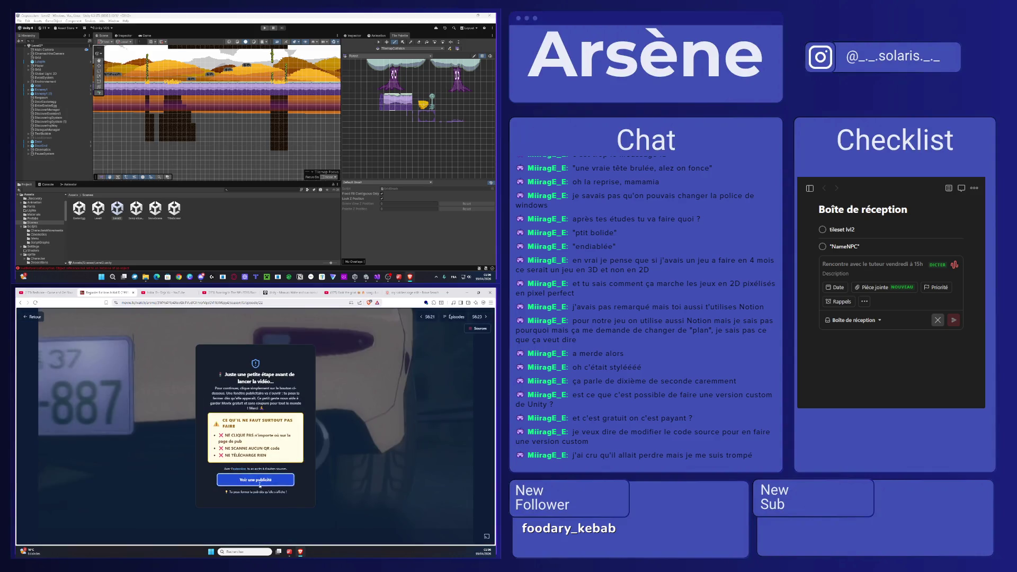
click(257, 493)
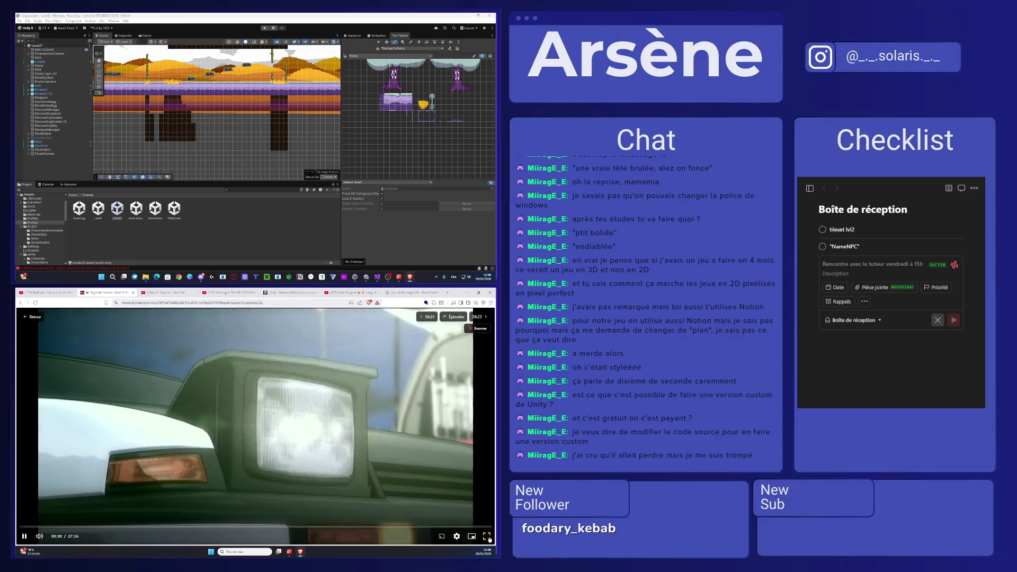
click(487, 536)
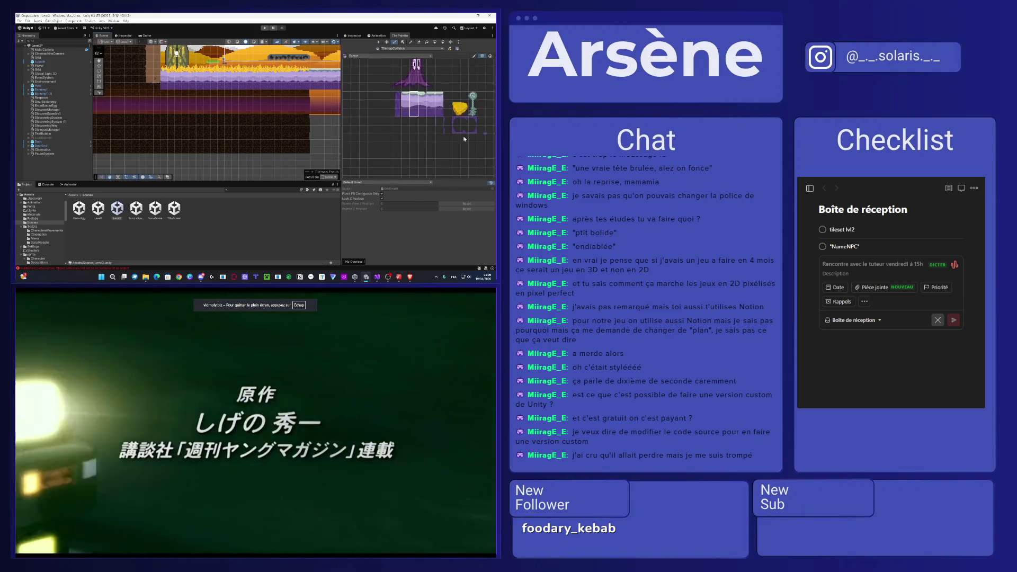
scroll(465, 139, up, 2)
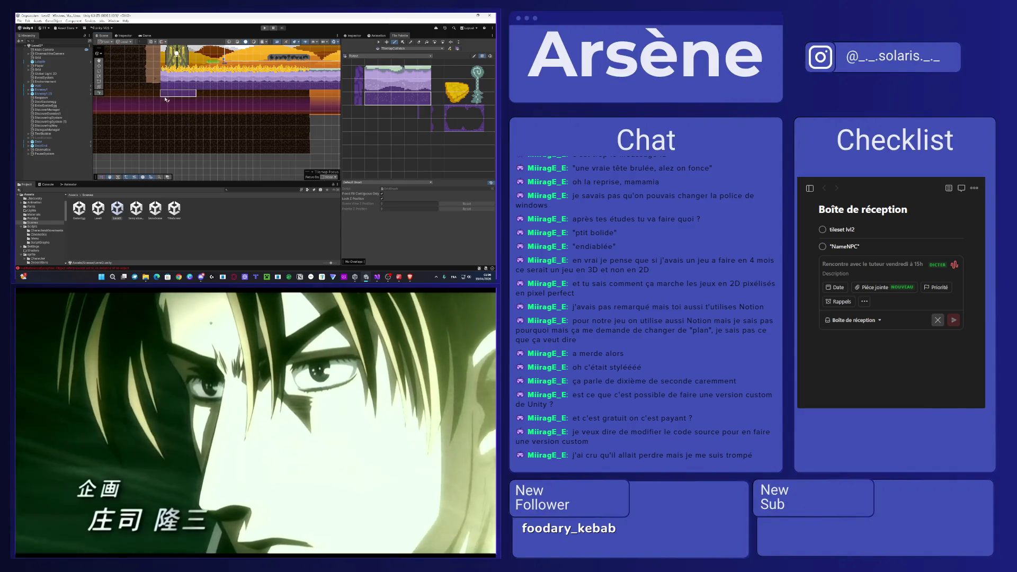
- Paint purple tile columns downward, covering the dark pillars
drag(164, 115, 164, 136)
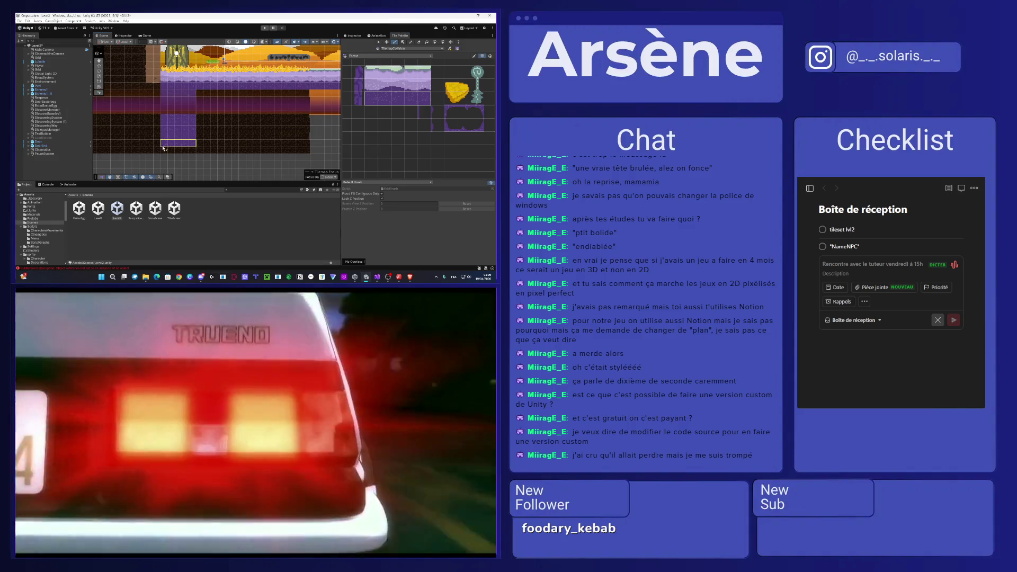
scroll(174, 127, down, 2)
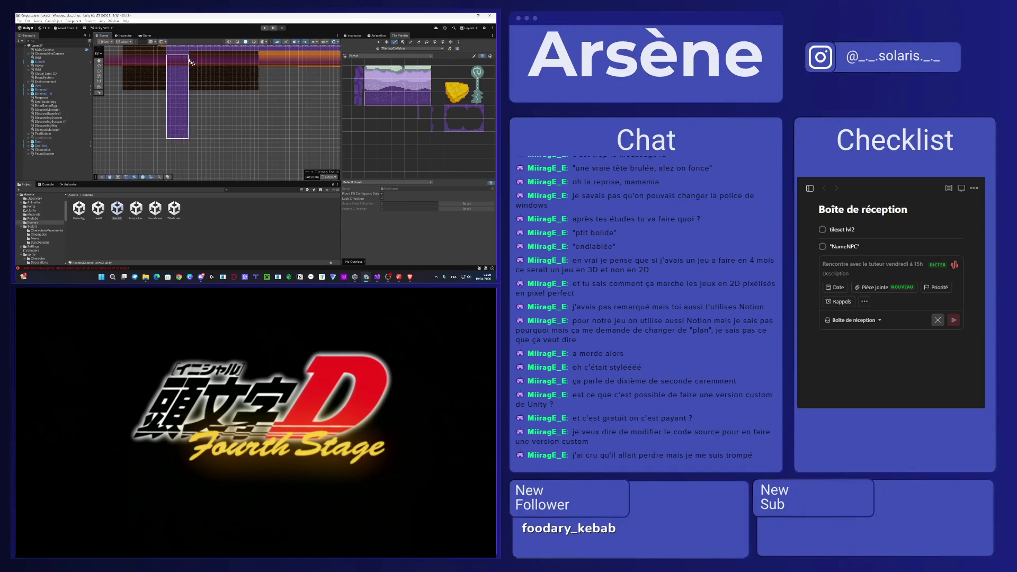
drag(191, 62, 256, 51)
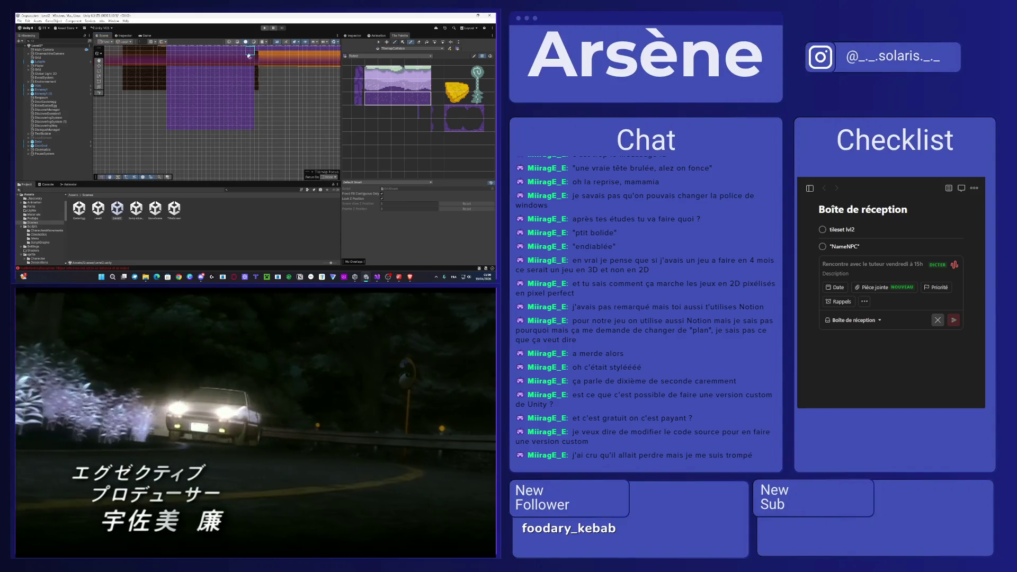
scroll(170, 128, down, 4)
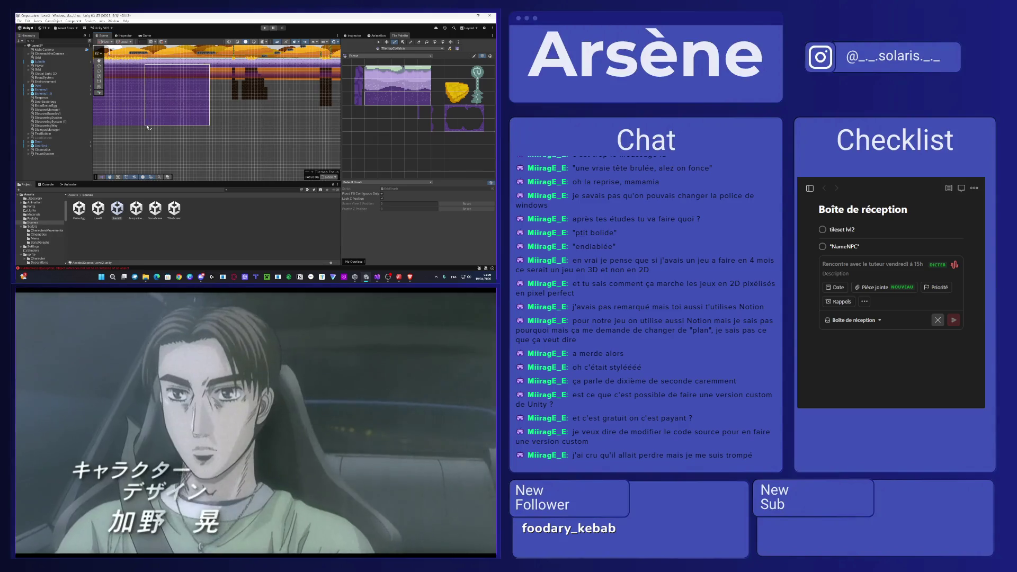
mouse_move(148, 128)
mouse_down()
mouse_move(265, 128)
mouse_move(214, 128)
mouse_move(214, 140)
mouse_up()
scroll(213, 126, down, 2)
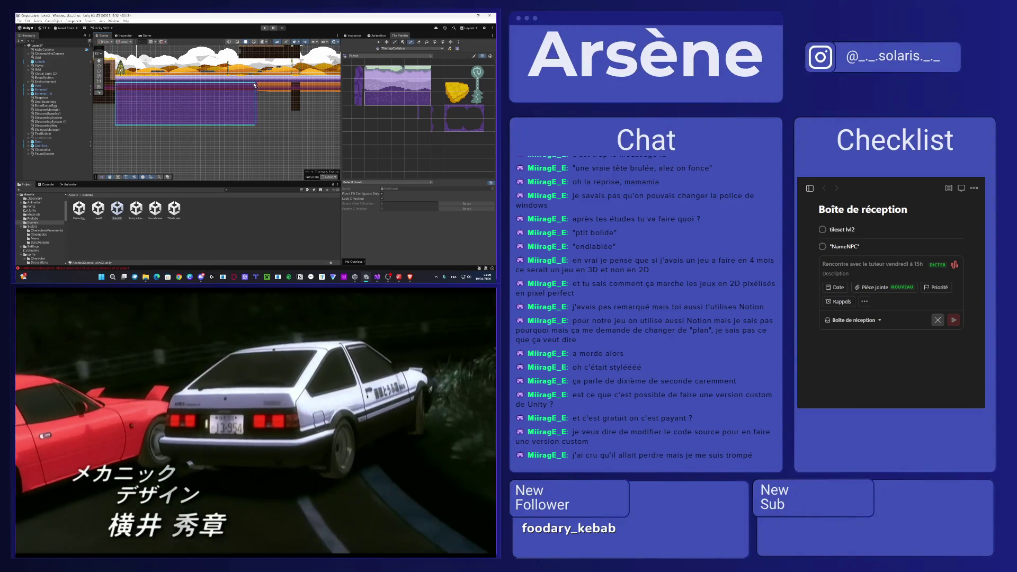
- Make Front the Active Tilemap in the Tile Palette
scroll(260, 90, up, 2)
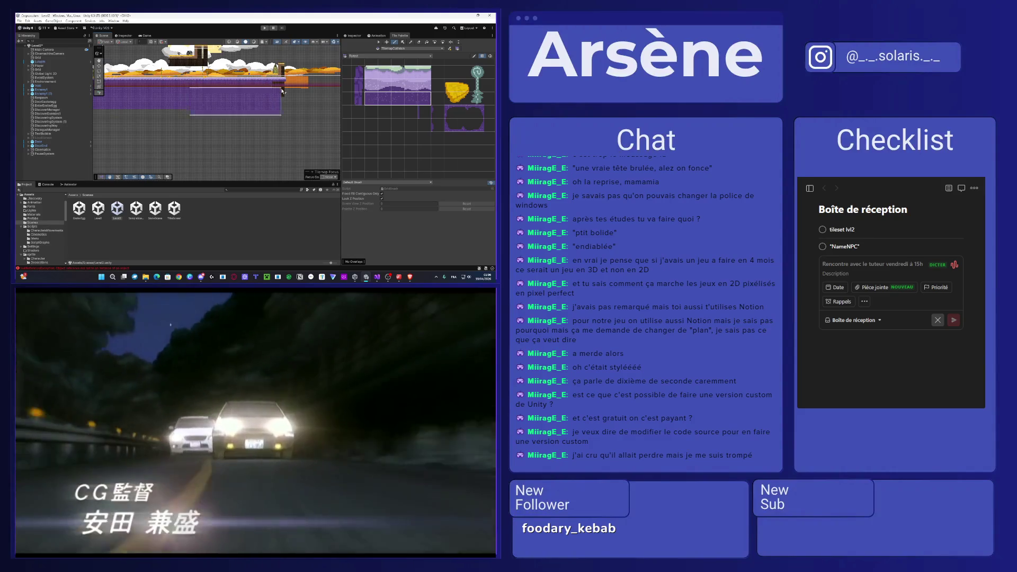
drag(282, 91, 260, 94)
scroll(292, 91, down, 2)
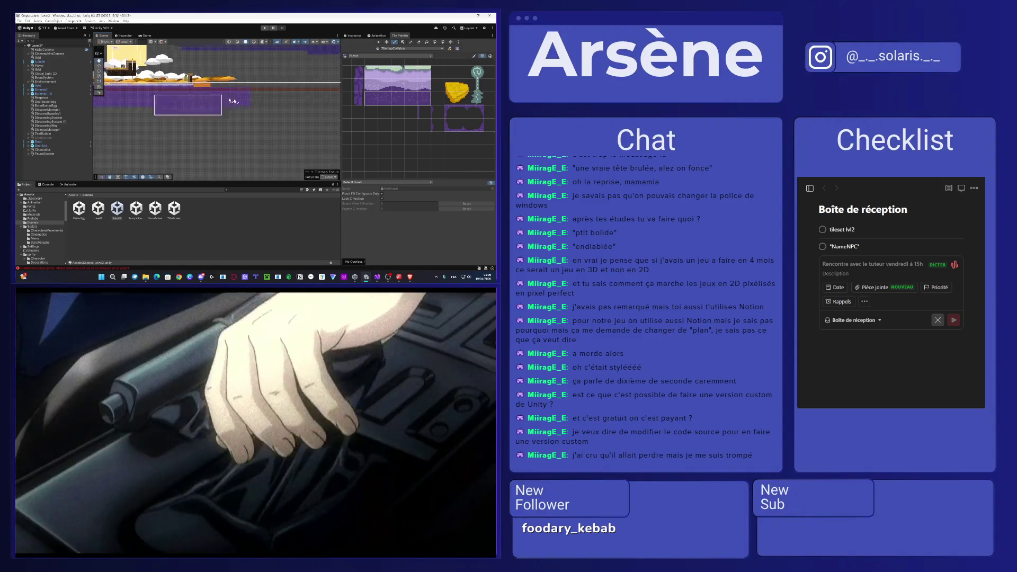
scroll(249, 88, up, 3)
drag(255, 119, 302, 123)
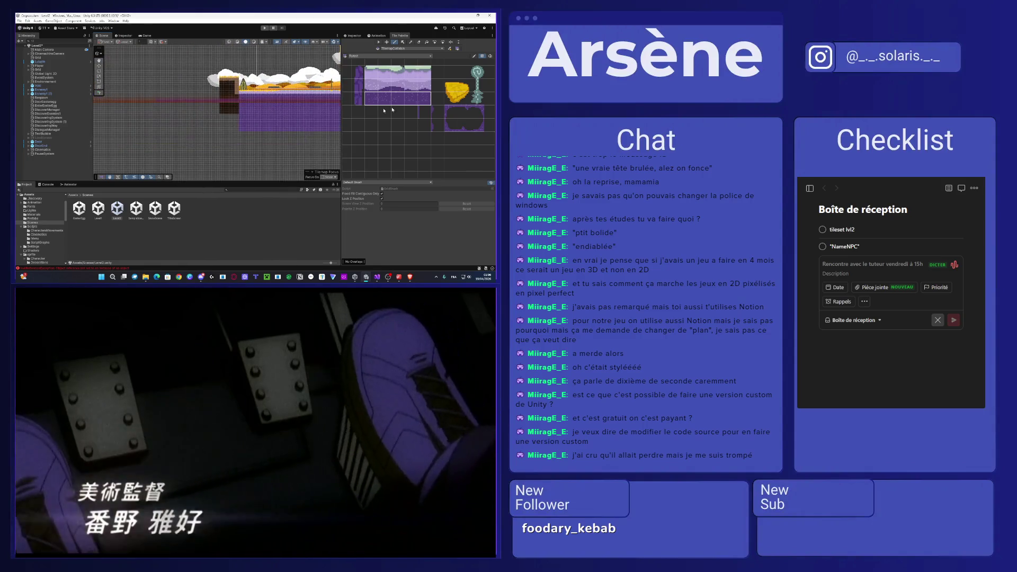
scroll(419, 101, up, 2)
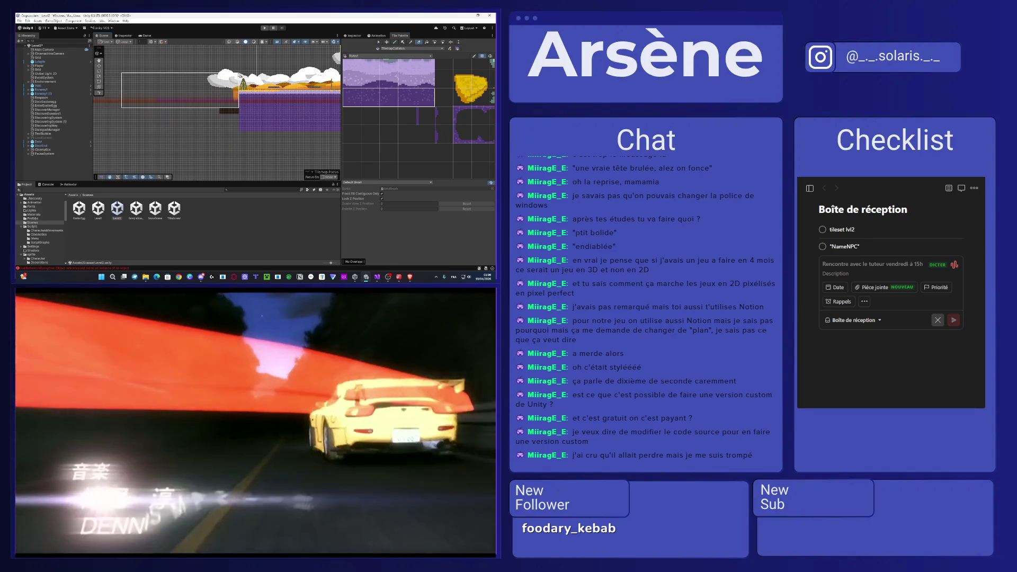
drag(326, 95, 225, 103)
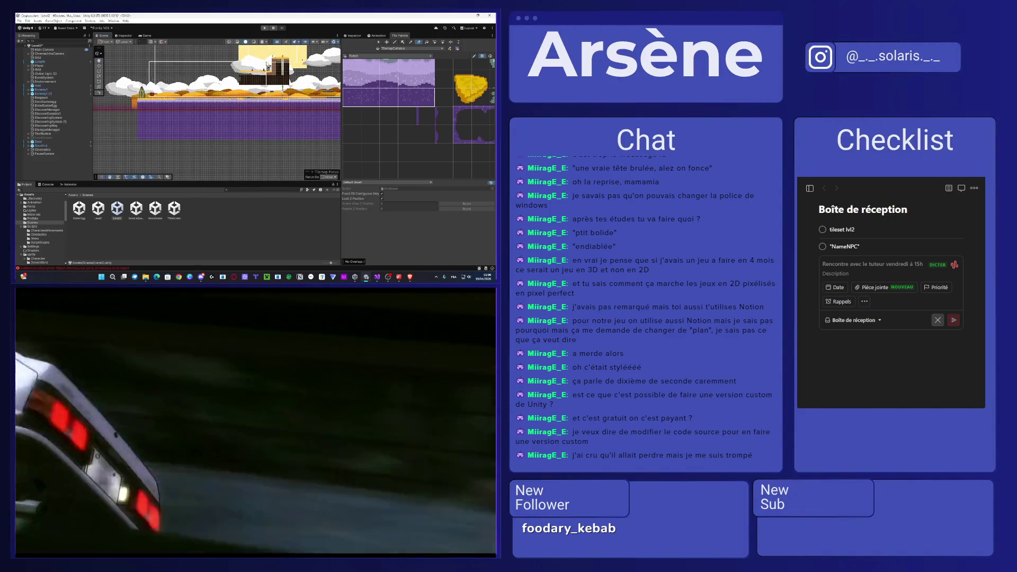
mouse_move(304, 62)
mouse_down()
mouse_move(263, 62)
mouse_move(321, 53)
mouse_up()
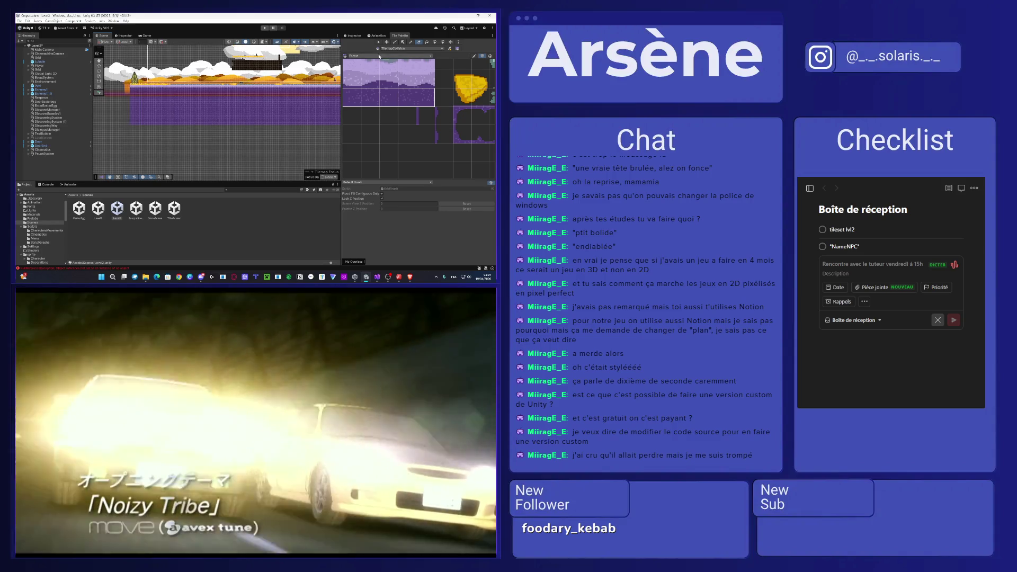
click(397, 49)
click(398, 57)
click(397, 49)
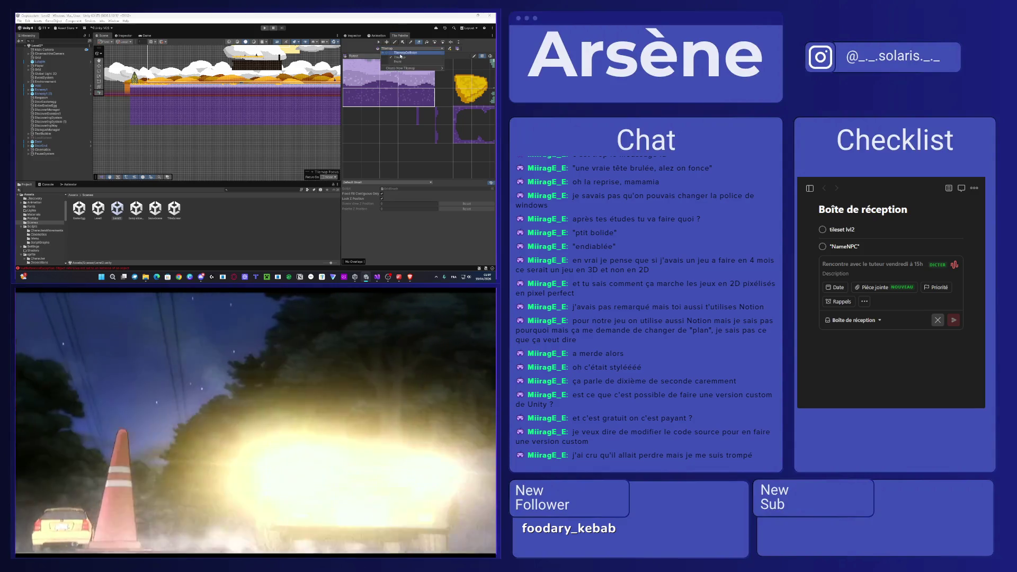
click(397, 62)
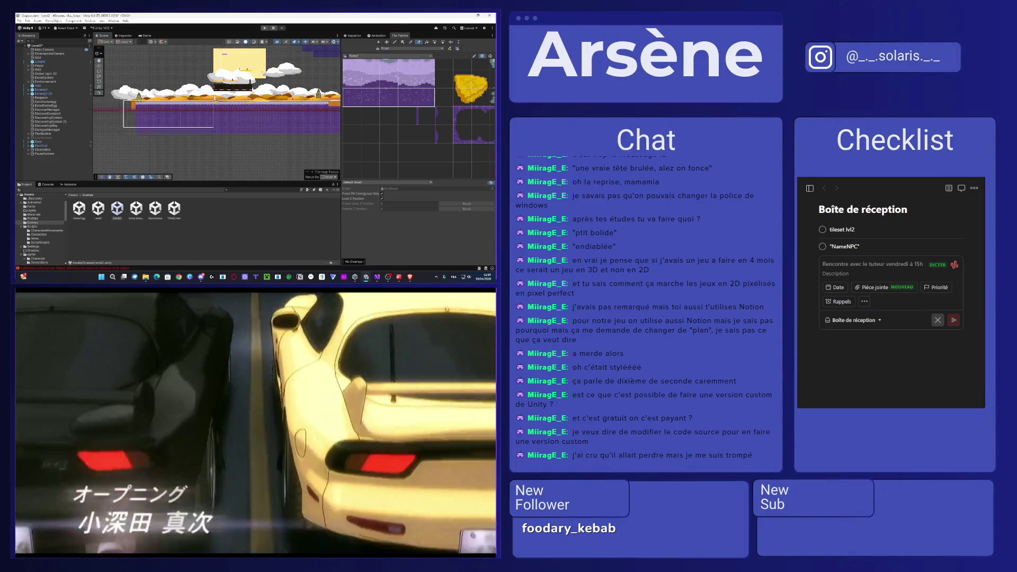
scroll(295, 89, right, 3)
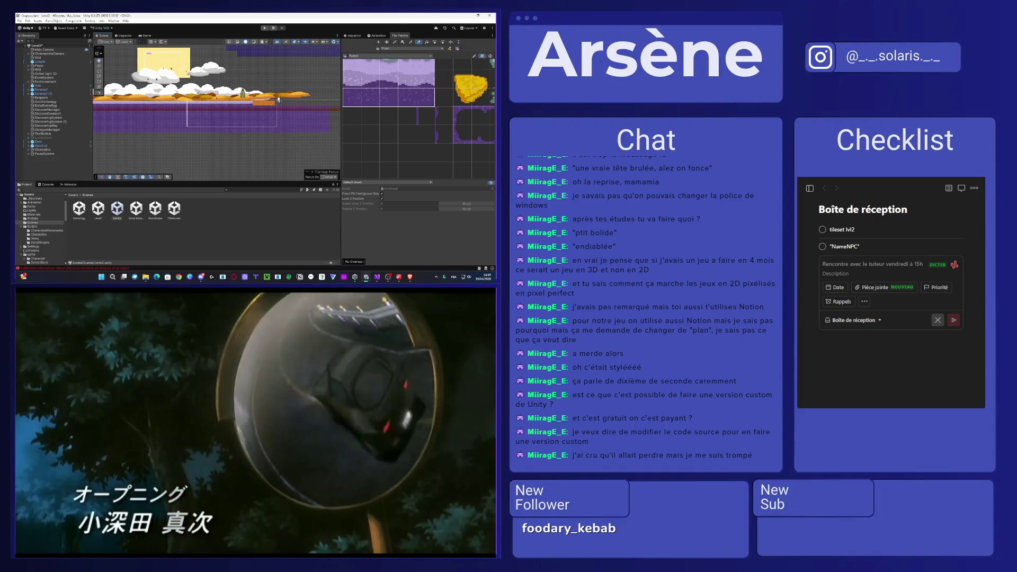
scroll(218, 91, down, 5)
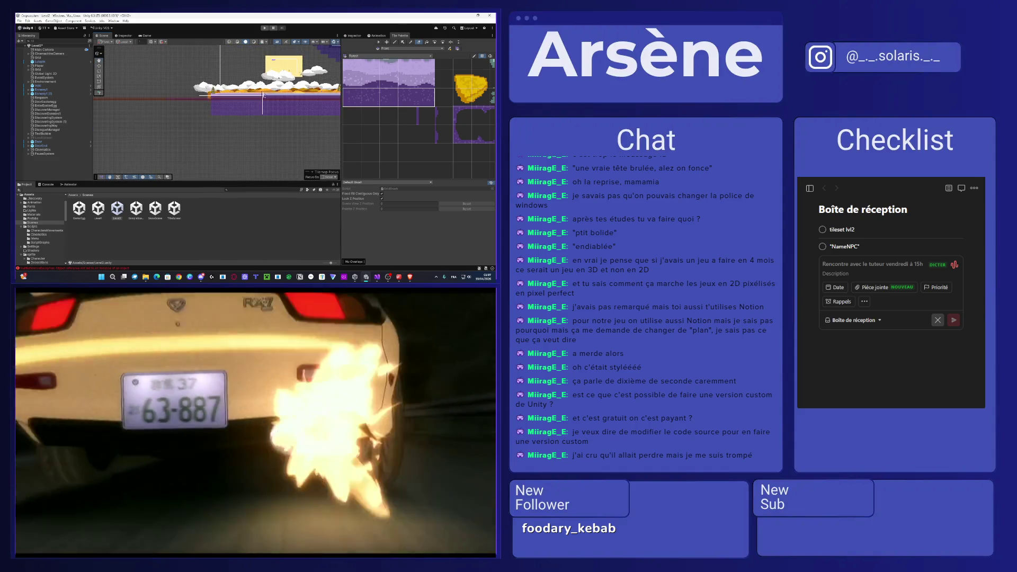
scroll(192, 129, up, 5)
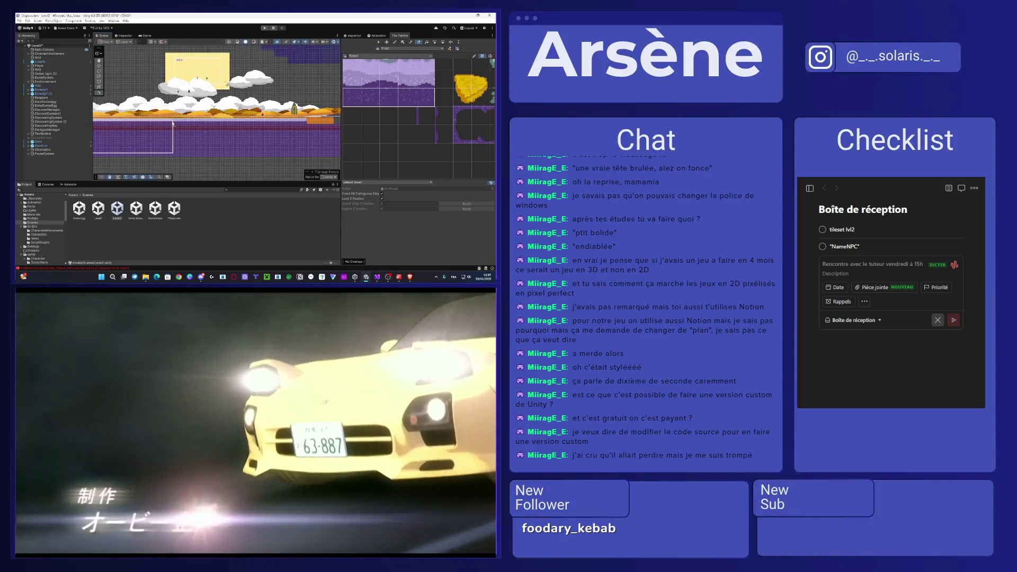
scroll(192, 129, up, 3)
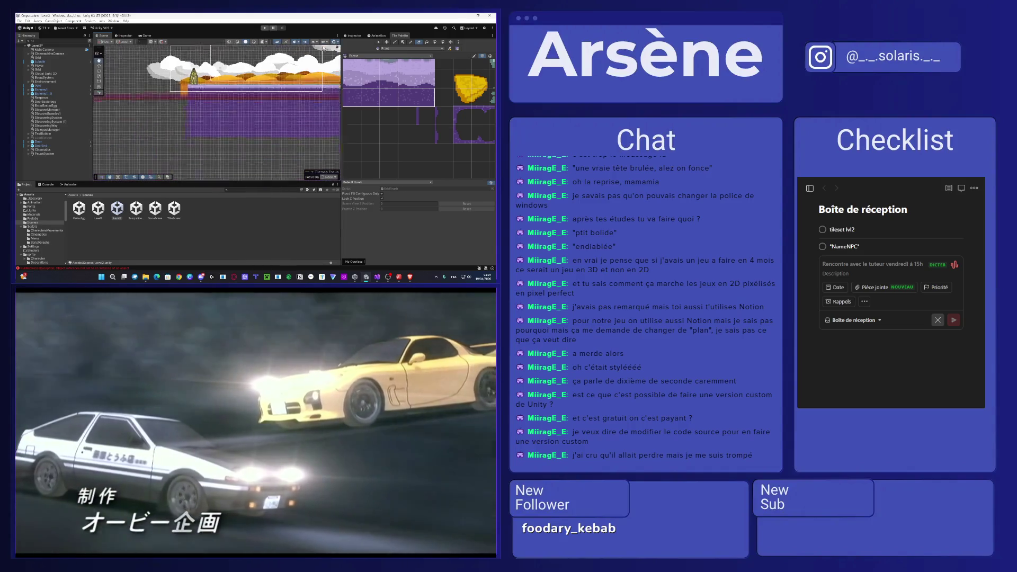
scroll(232, 74, up, 5)
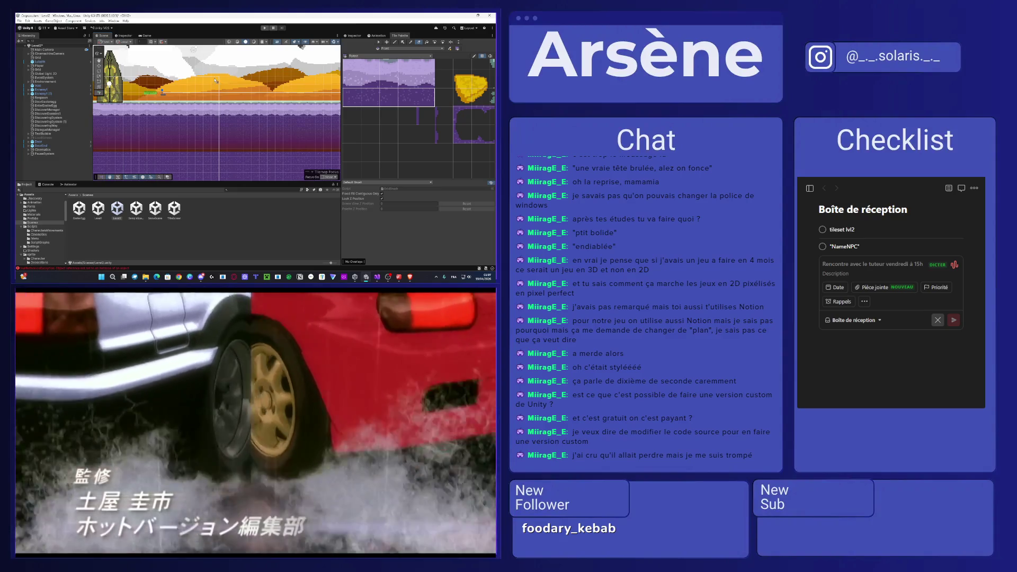
- Tint the Door sprite green through its Sprite Renderer Color picker
click(351, 37)
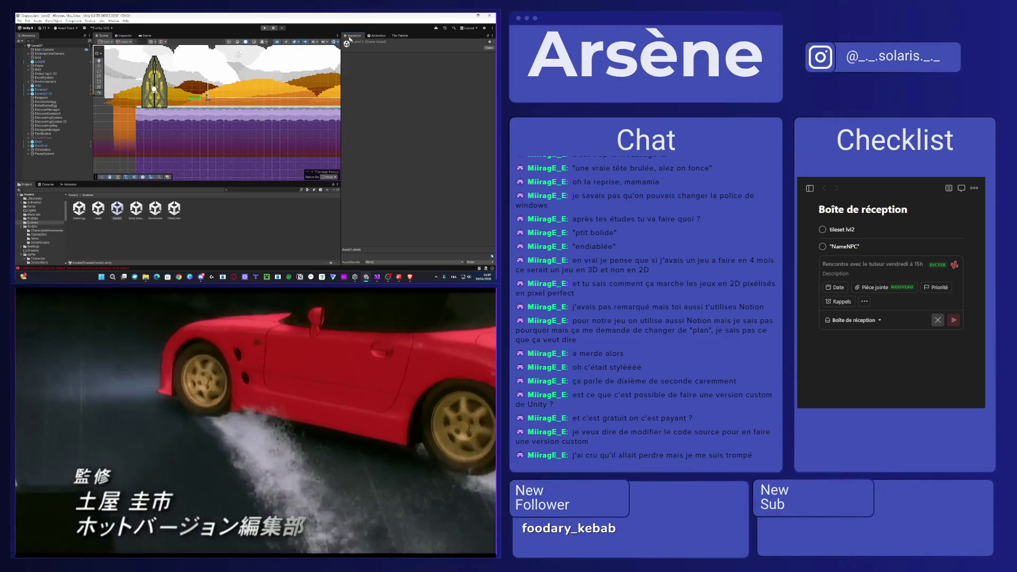
scroll(148, 118, down, 2)
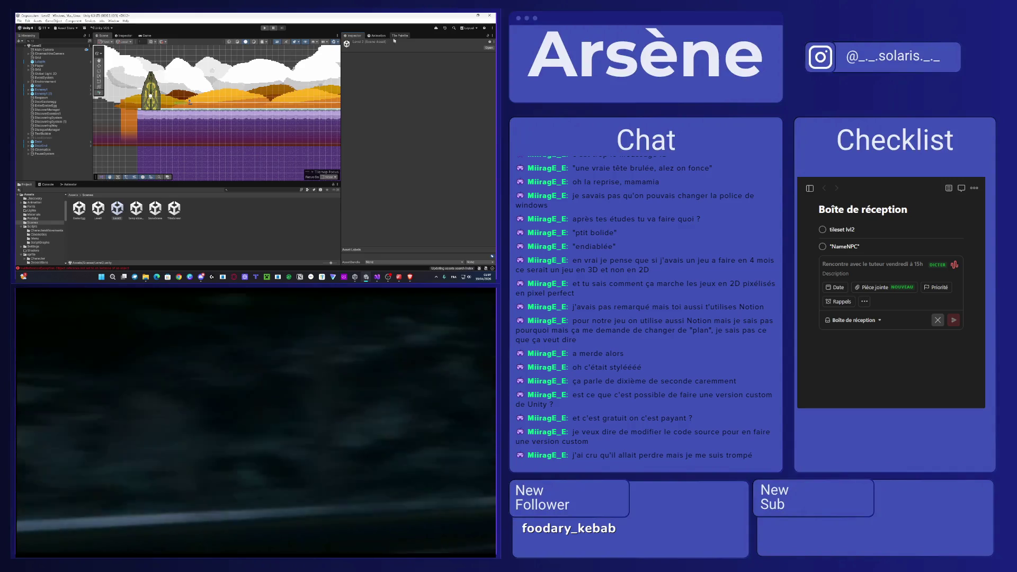
click(394, 37)
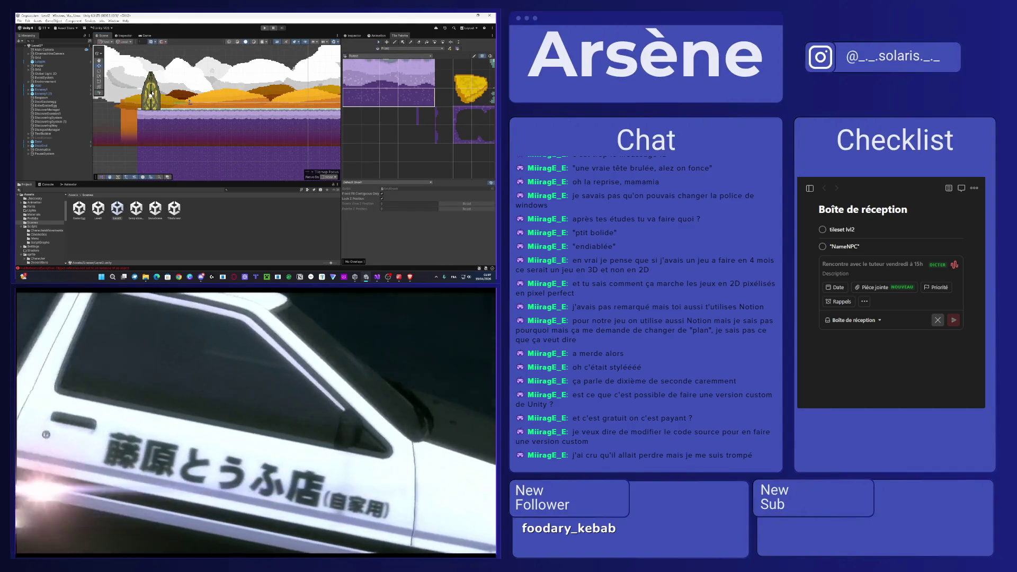
click(152, 94)
click(354, 36)
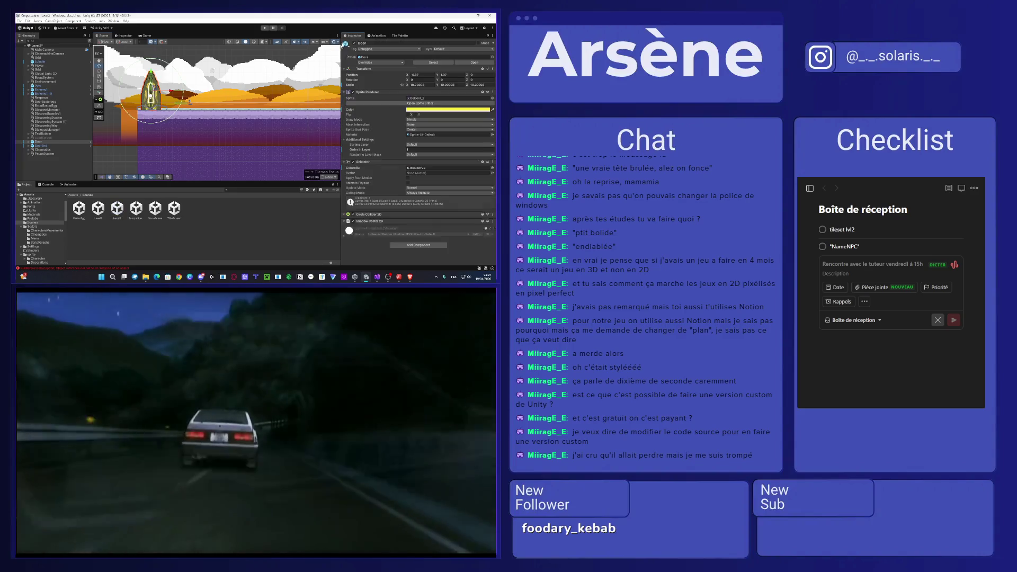
click(422, 113)
scroll(238, 121, down, 4)
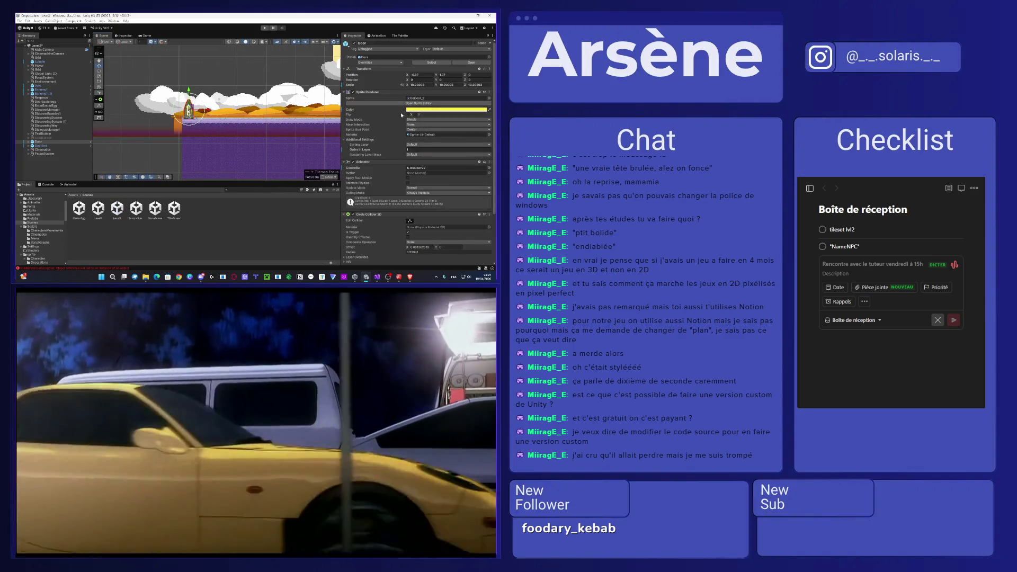
click(418, 111)
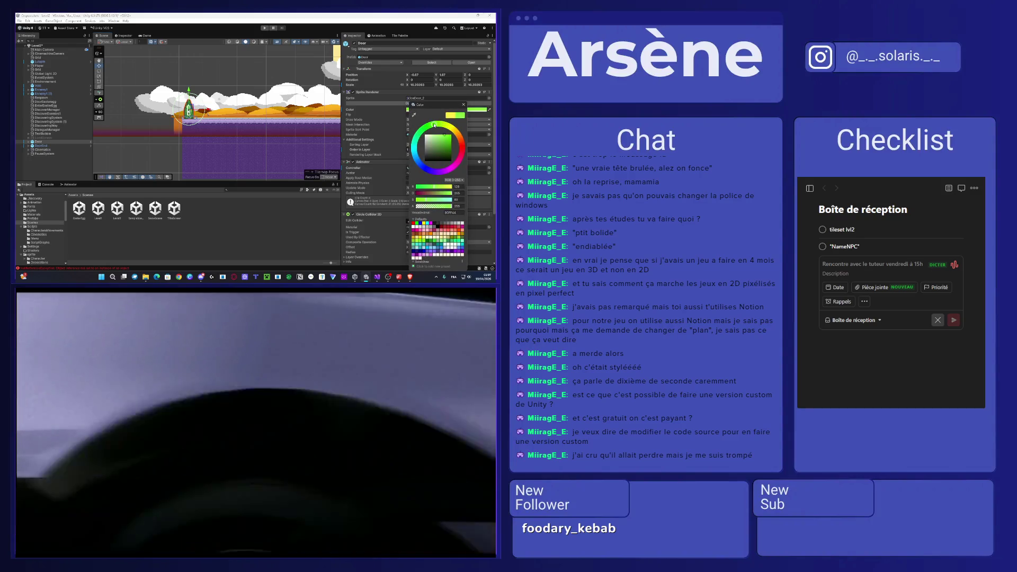
click(435, 125)
scroll(254, 95, up, 5)
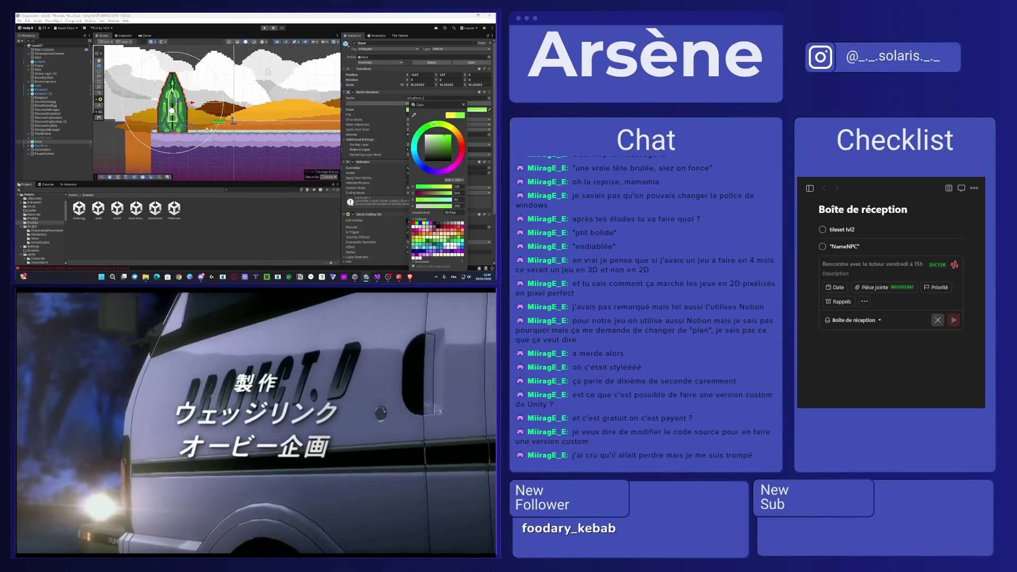
scroll(203, 128, down, 10)
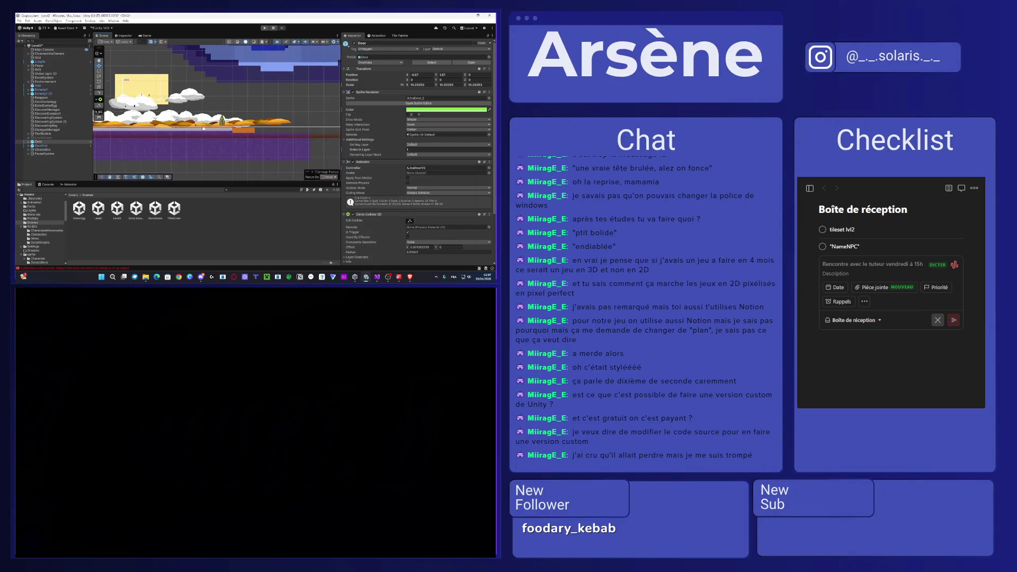
scroll(203, 129, up, 5)
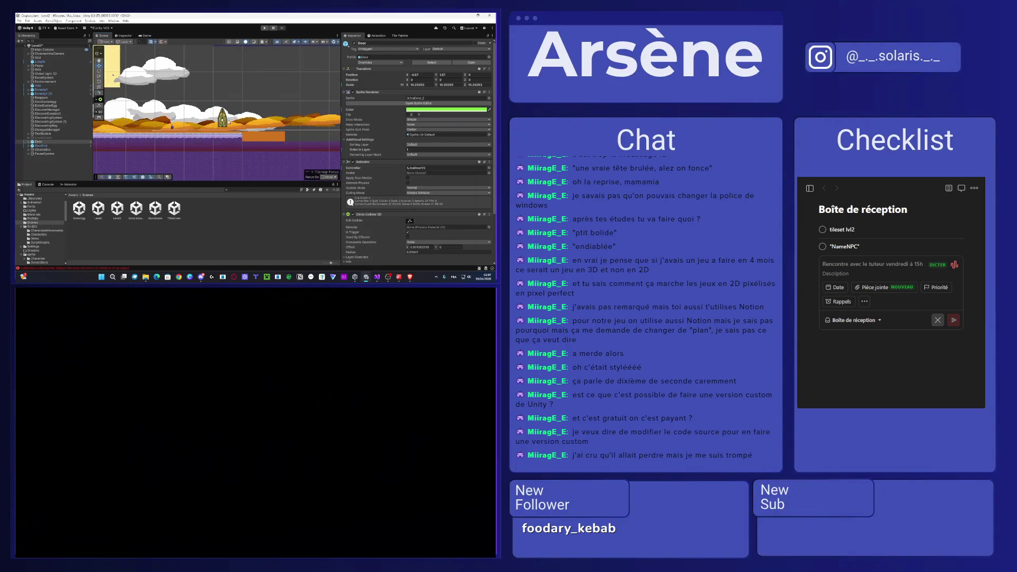
- Set DoorEnd's colour to 66FF44 and lower it to Y 2.63 onto the ground
click(223, 122)
click(224, 122)
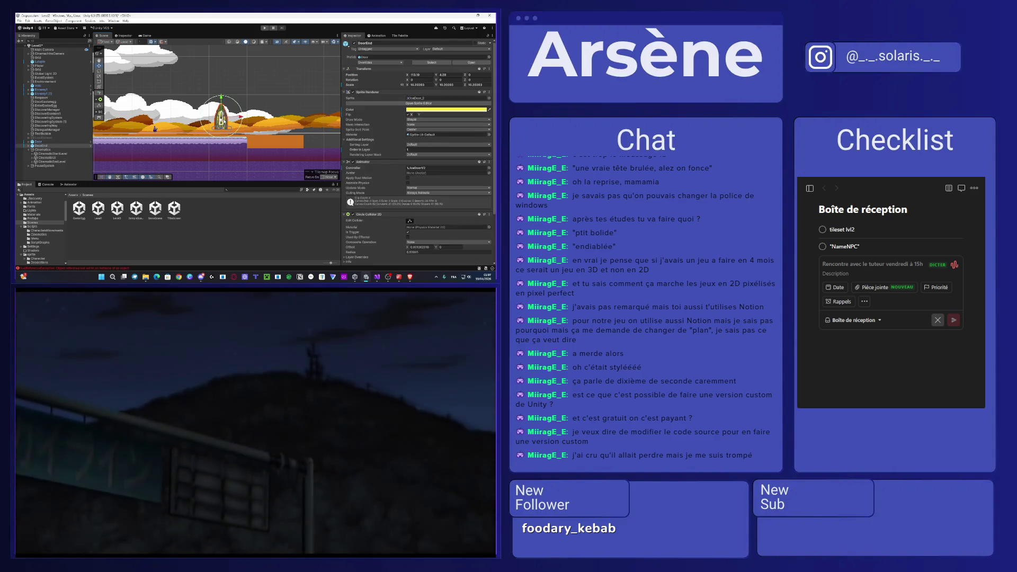
click(412, 109)
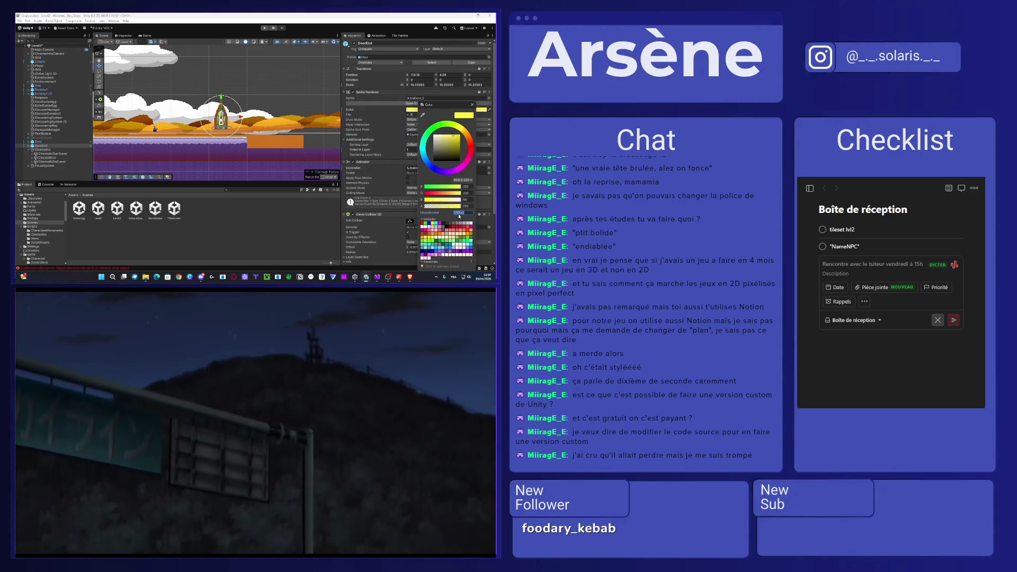
text(66FF44)
scroll(212, 117, up, 2)
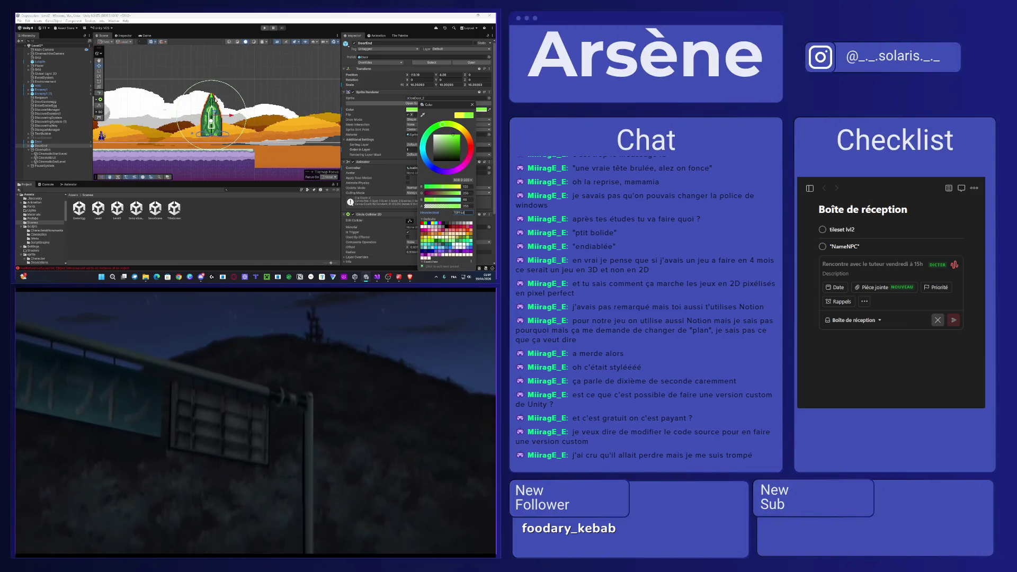
key(Escape)
drag(215, 104, 216, 116)
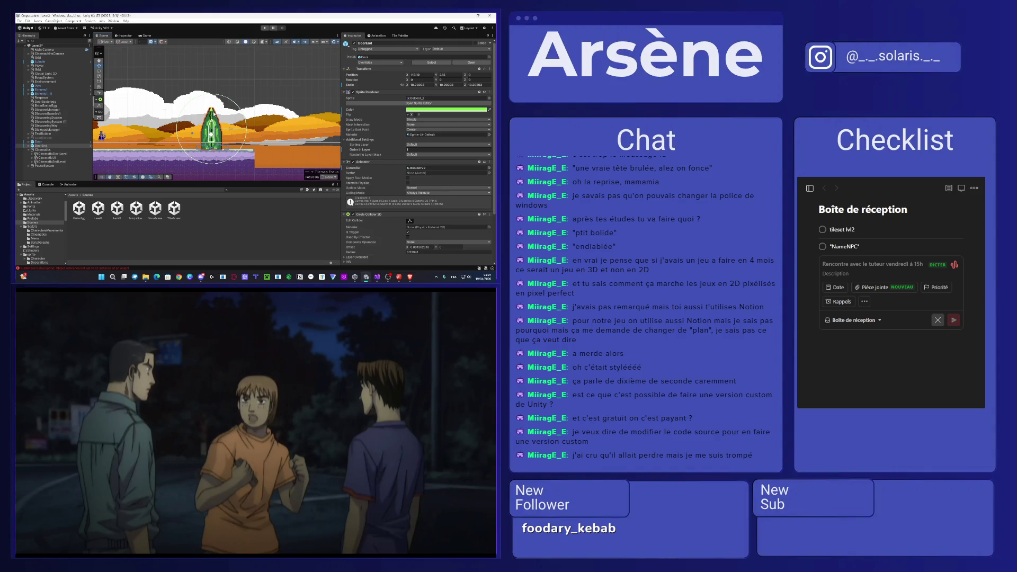
scroll(213, 114, down, 6)
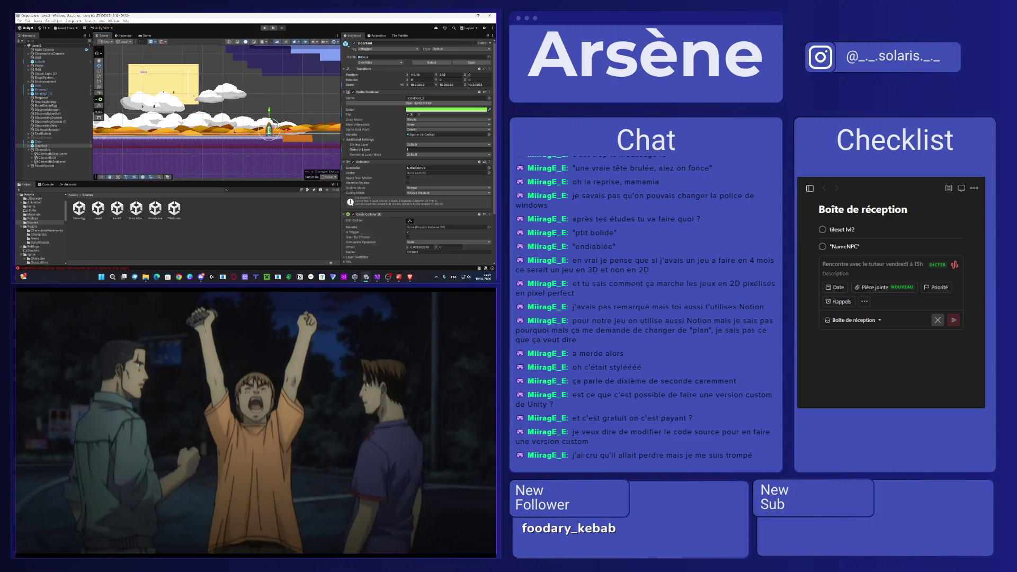
click(279, 96)
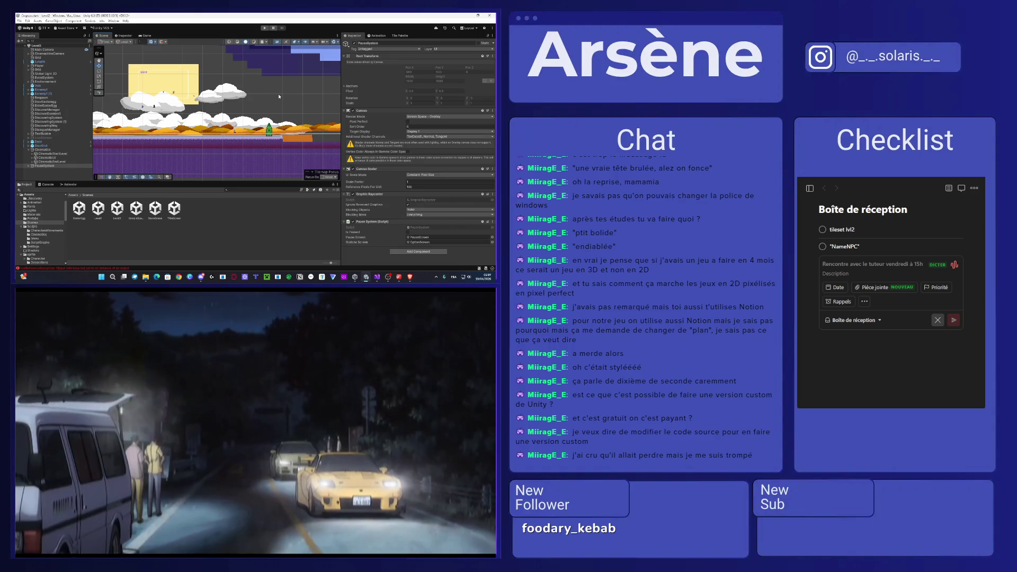
drag(225, 101, 339, 81)
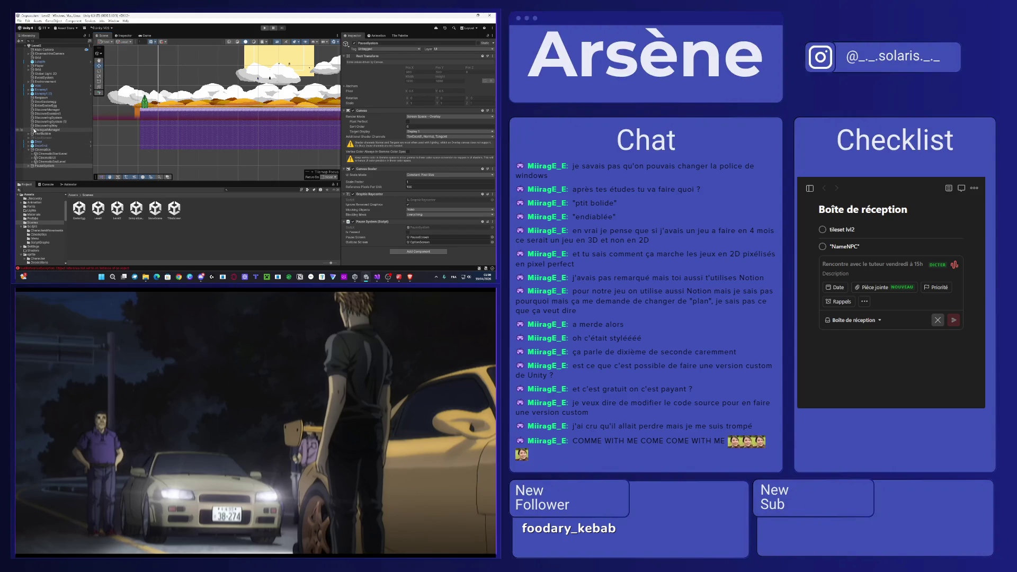
- Hide the Fields (1) sprite under Environment
click(31, 83)
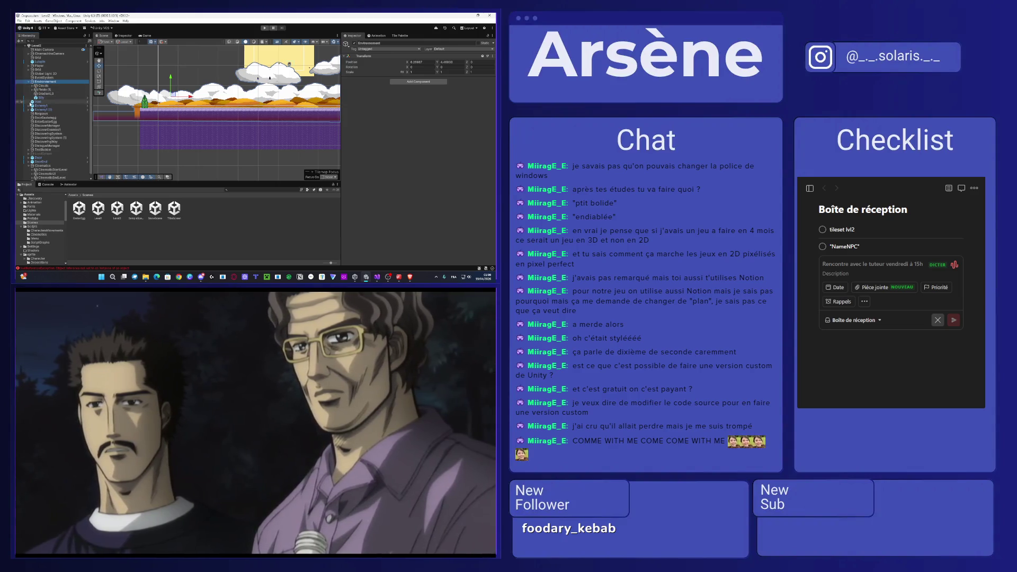
click(81, 90)
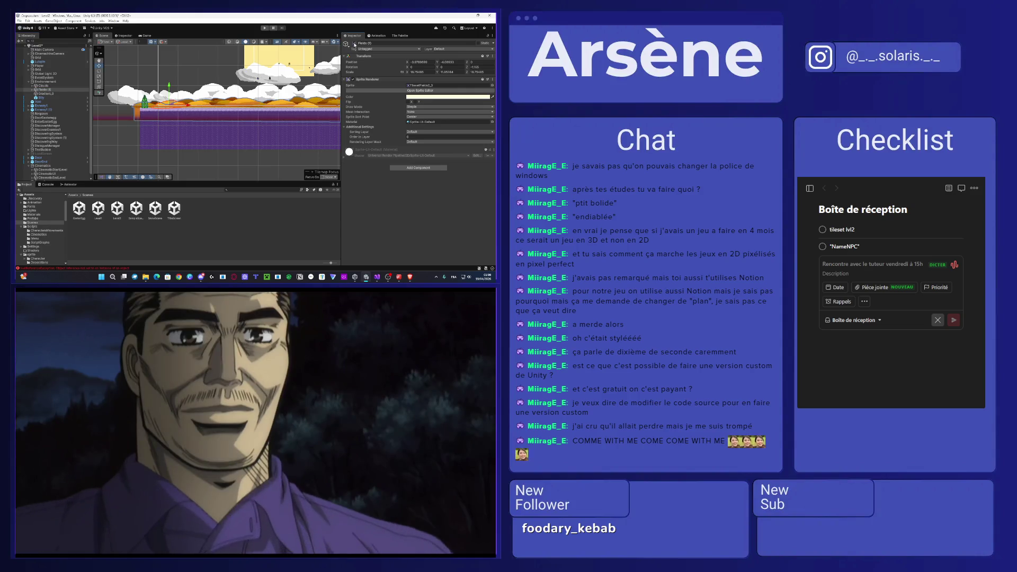
click(354, 43)
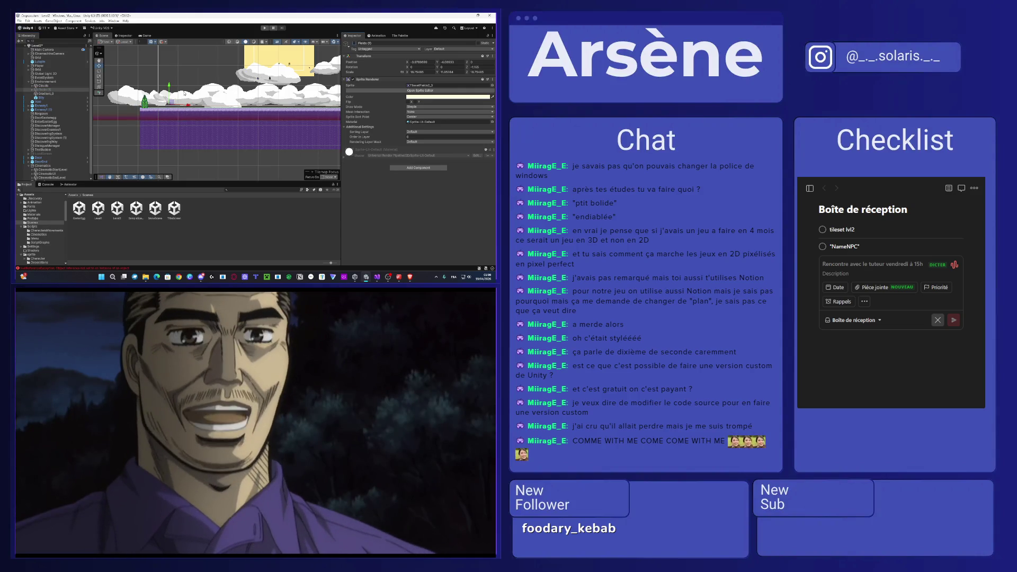
- Recolour Gradient_0 from orange to a slightly bluish green
click(53, 93)
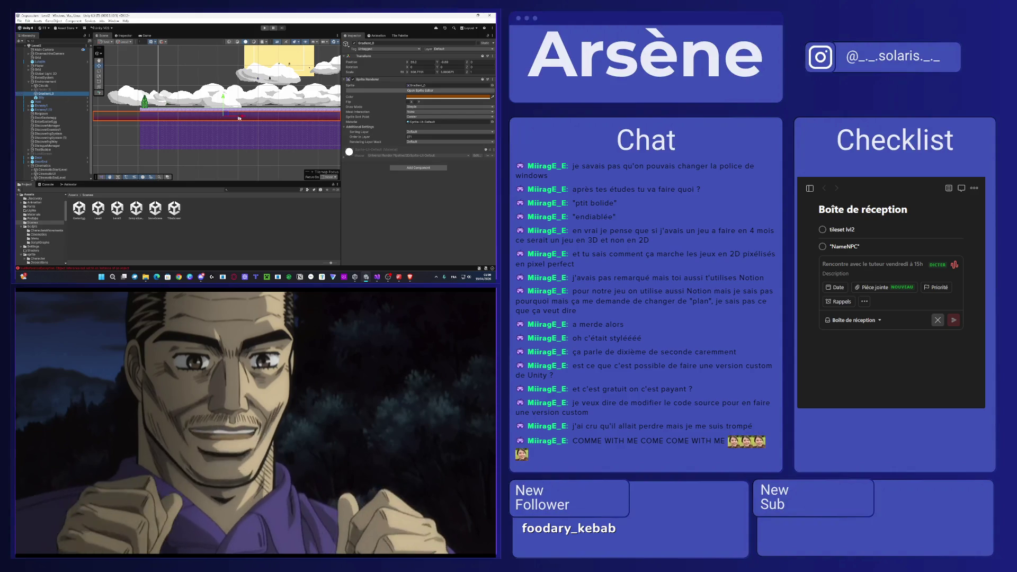
key(f)
click(450, 98)
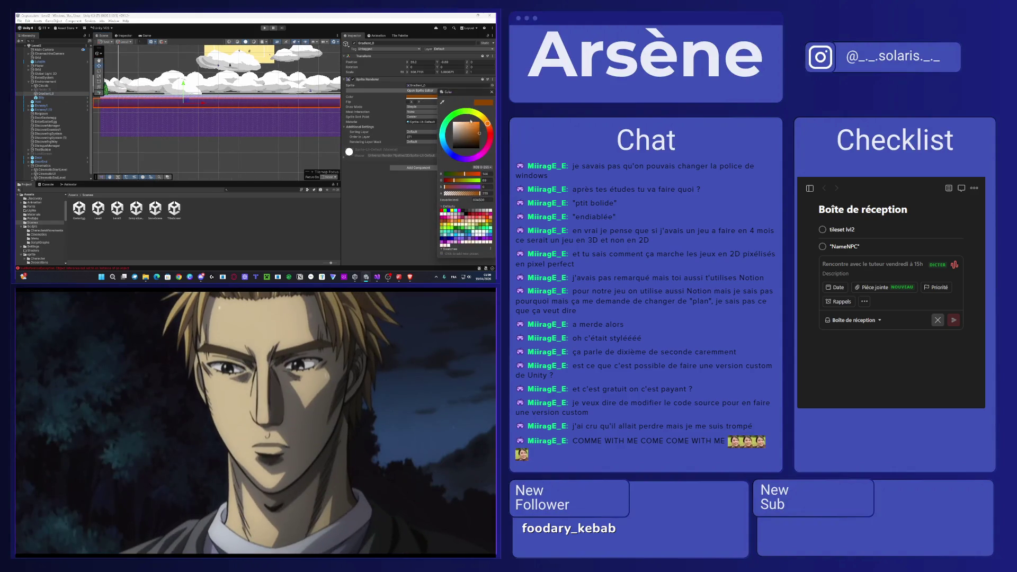
drag(486, 125, 457, 114)
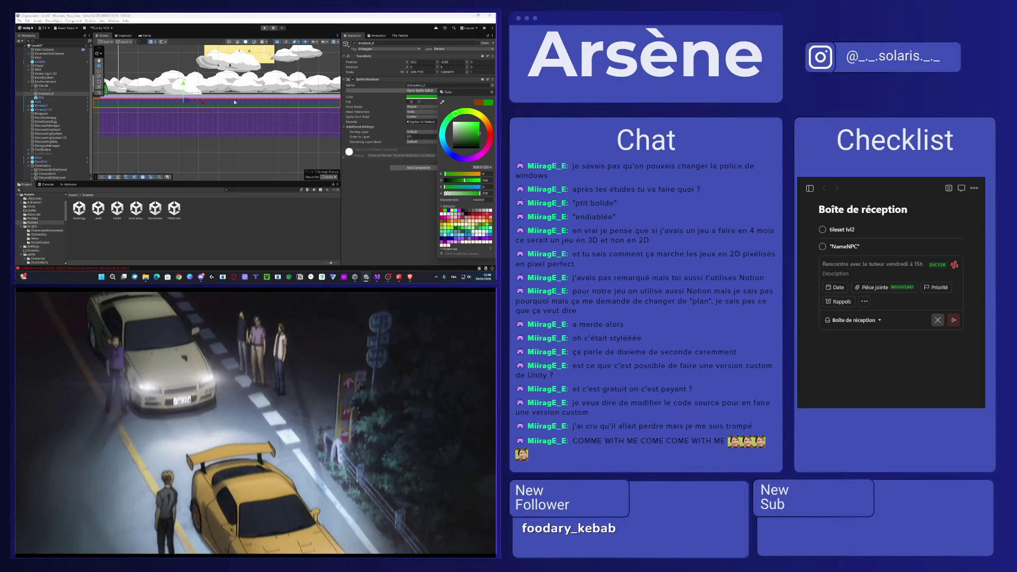
drag(237, 99, 283, 99)
click(448, 96)
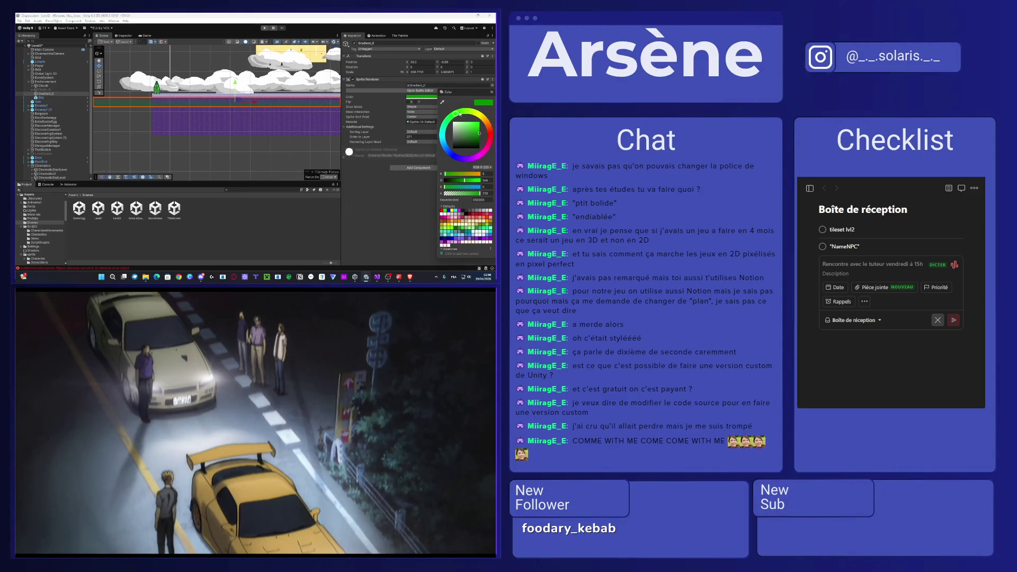
drag(439, 126, 440, 121)
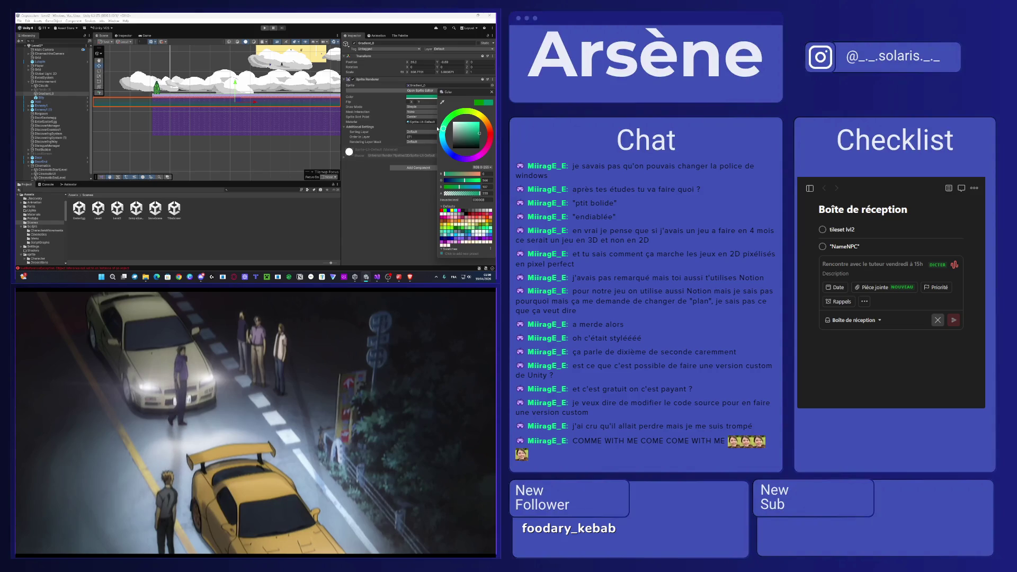
- Move Gradient_0 and the purple Void object down in the level
drag(239, 89, 239, 117)
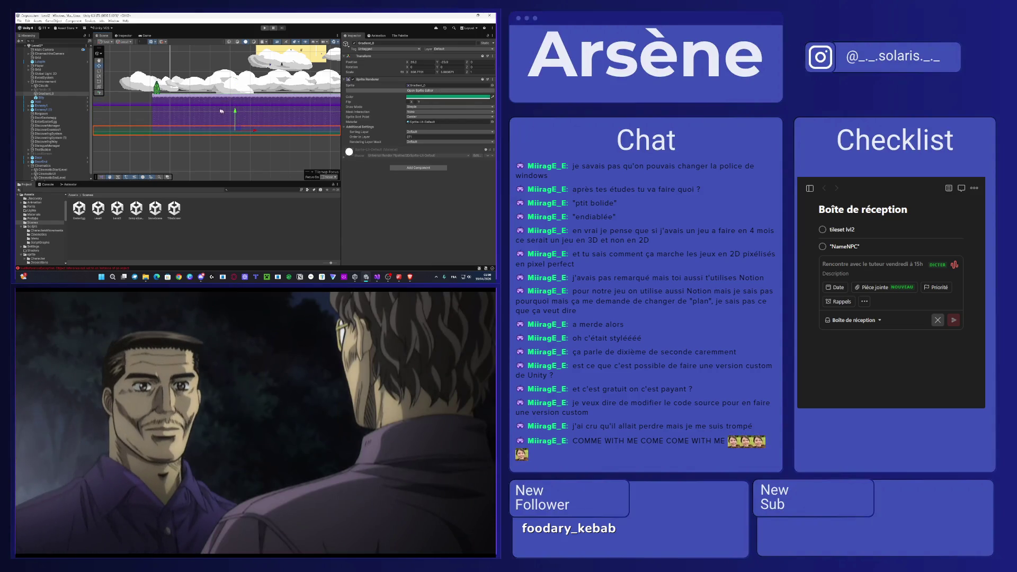
click(255, 103)
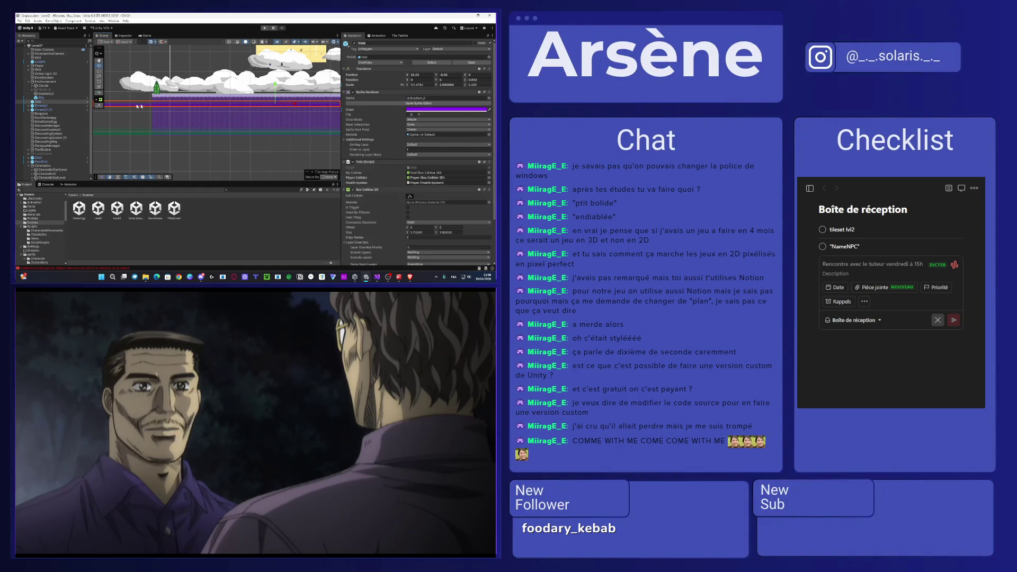
drag(278, 93, 279, 122)
key(f)
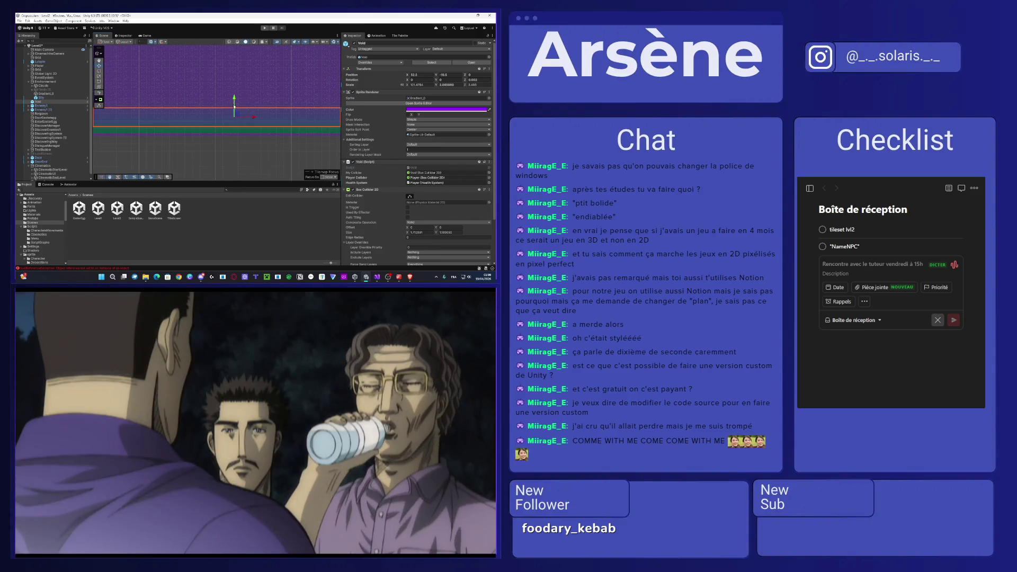
drag(235, 110, 235, 114)
scroll(235, 113, down, 5)
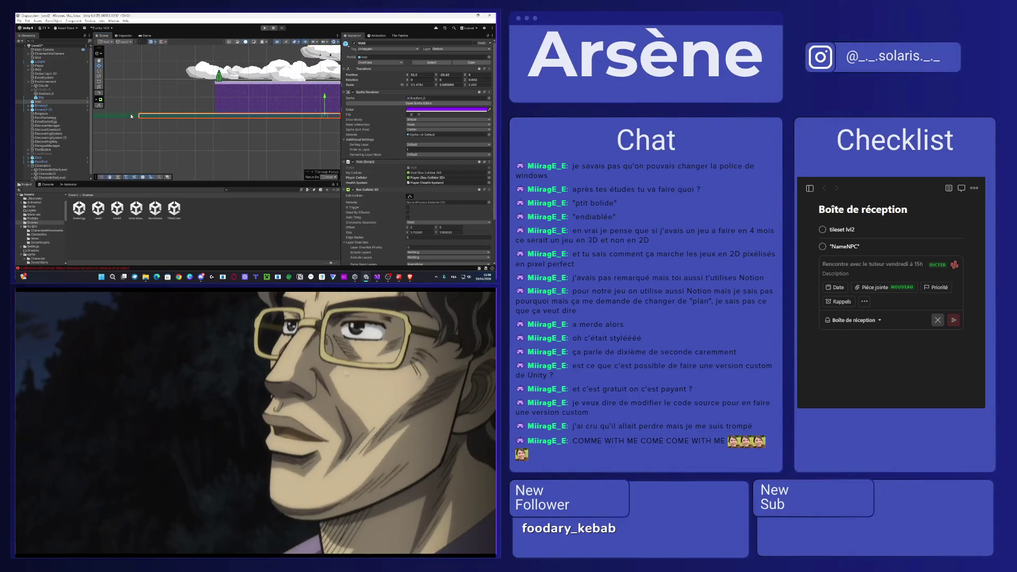
- Fine-tune Gradient_0's height and lower Void to about Y -24.8
click(289, 112)
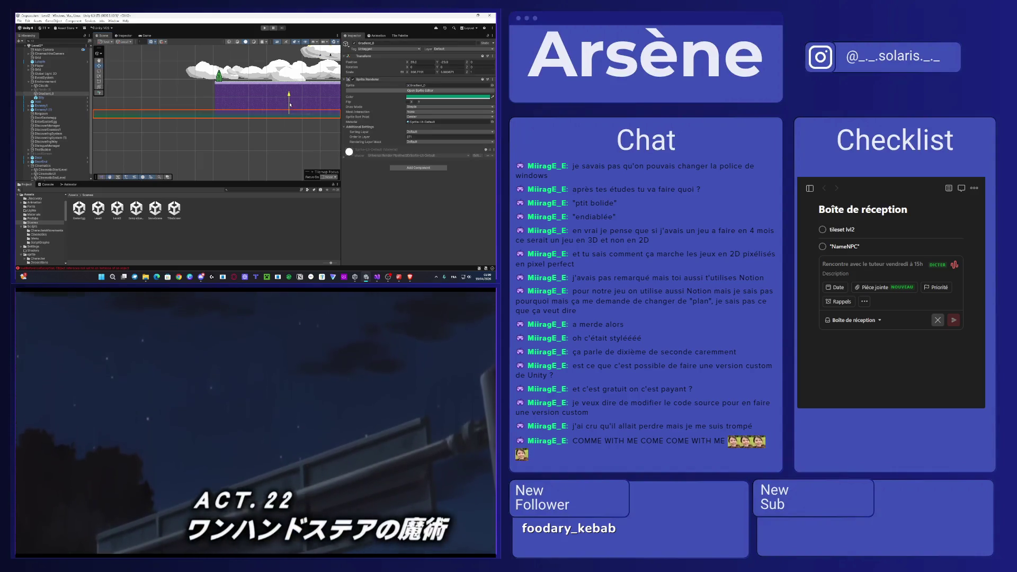
drag(289, 104, 291, 103)
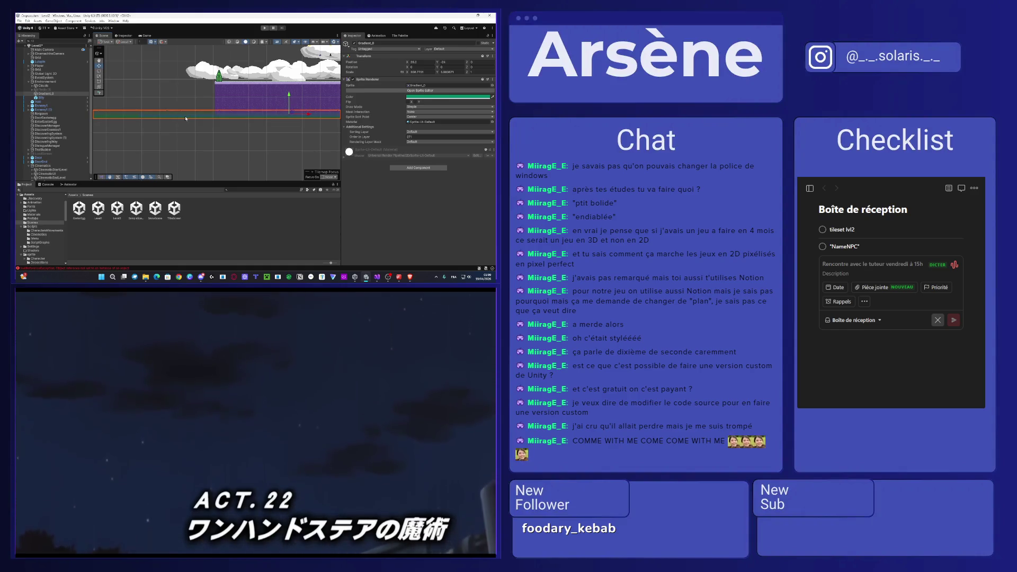
drag(291, 103, 293, 104)
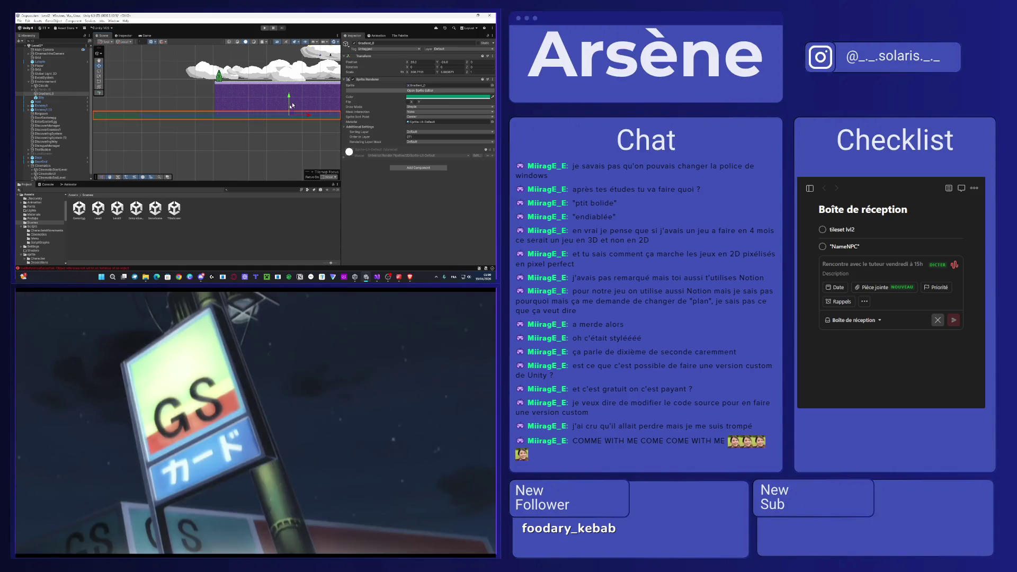
click(161, 118)
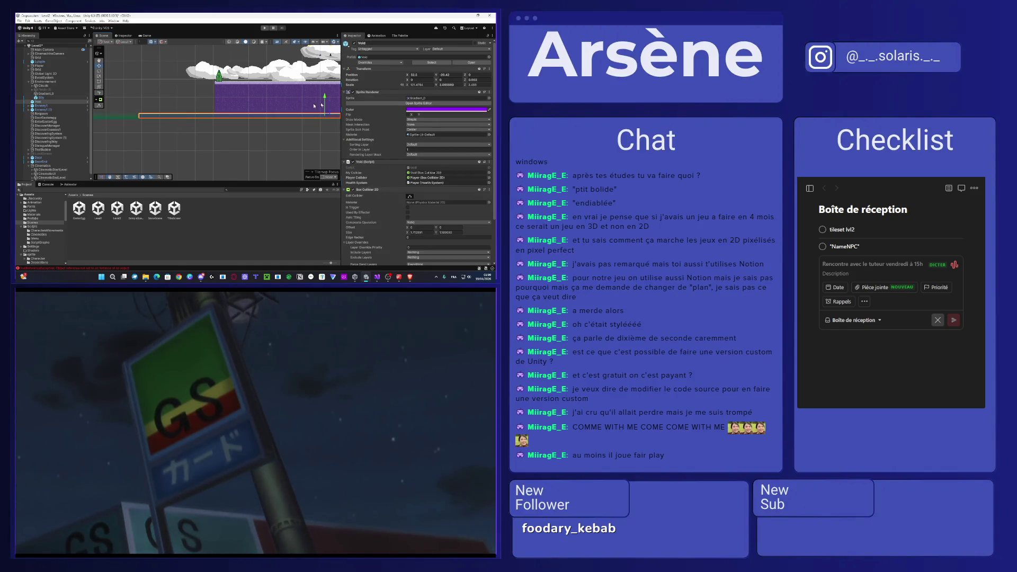
drag(325, 105, 326, 115)
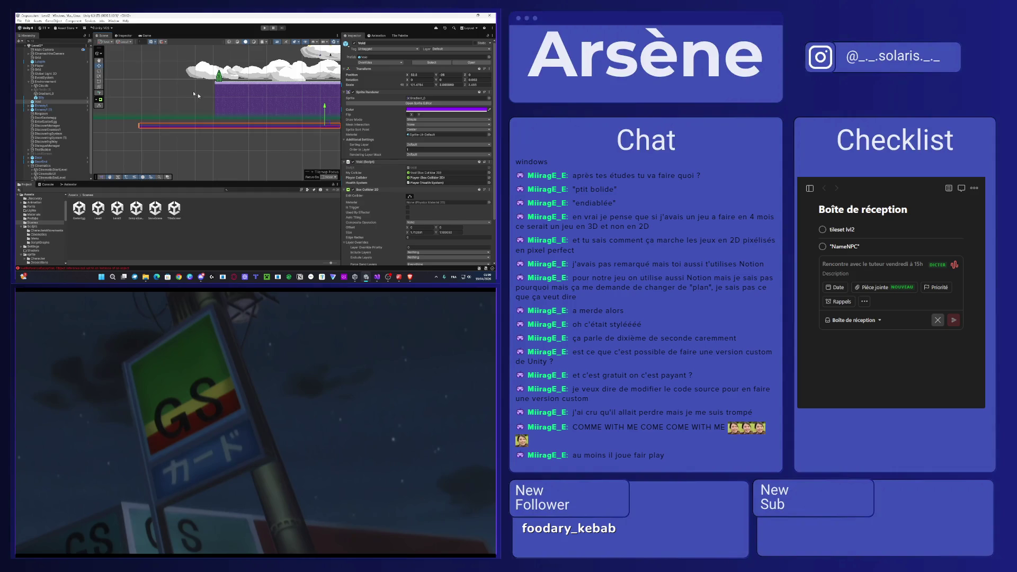
click(181, 90)
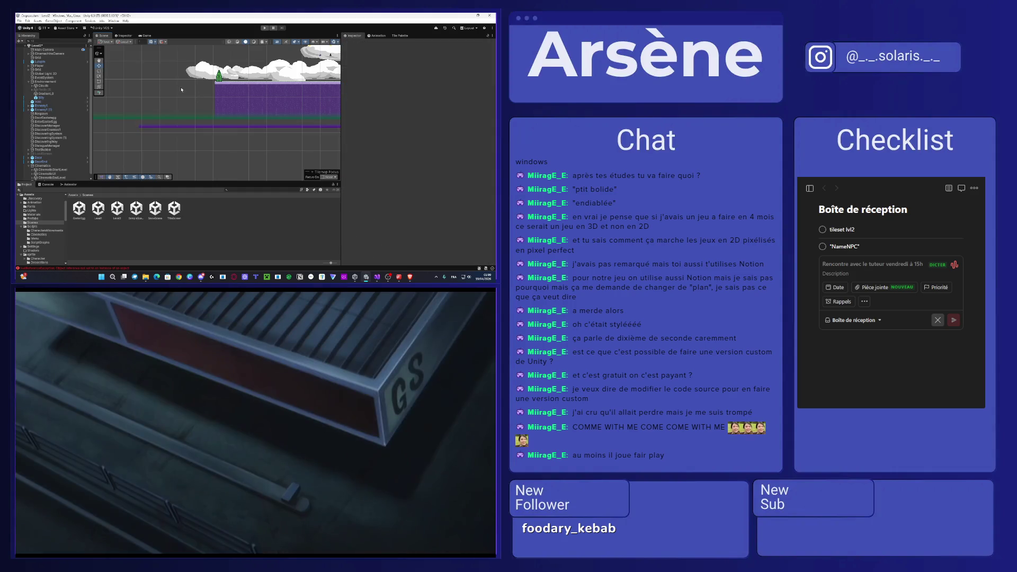
click(189, 119)
key(f)
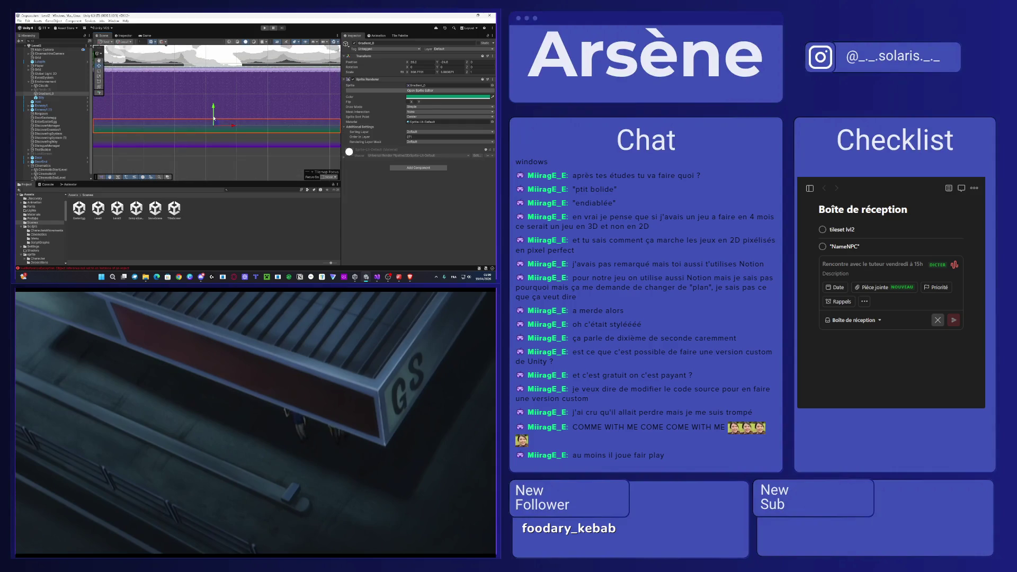
drag(214, 118, 212, 117)
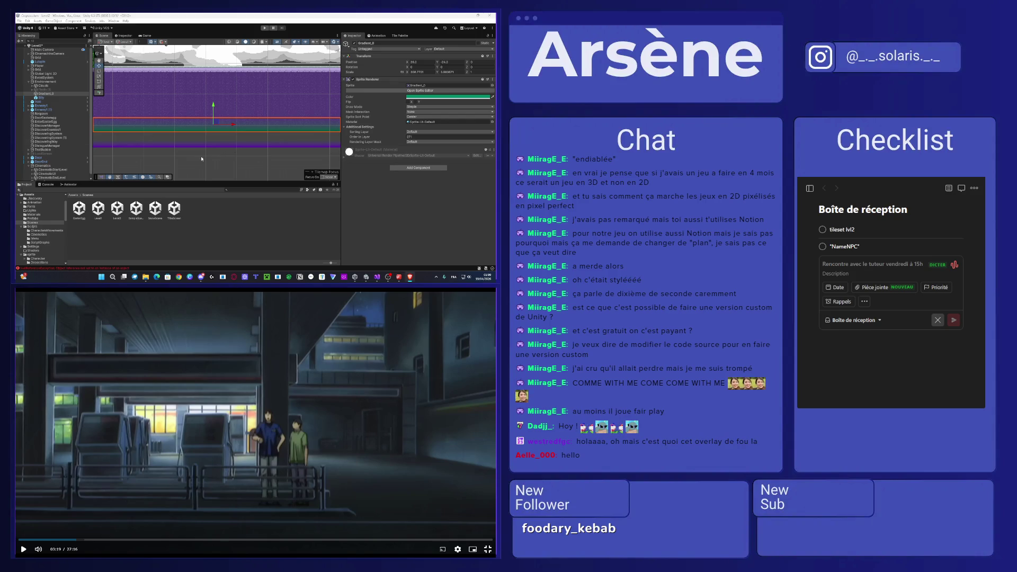
scroll(194, 123, down, 4)
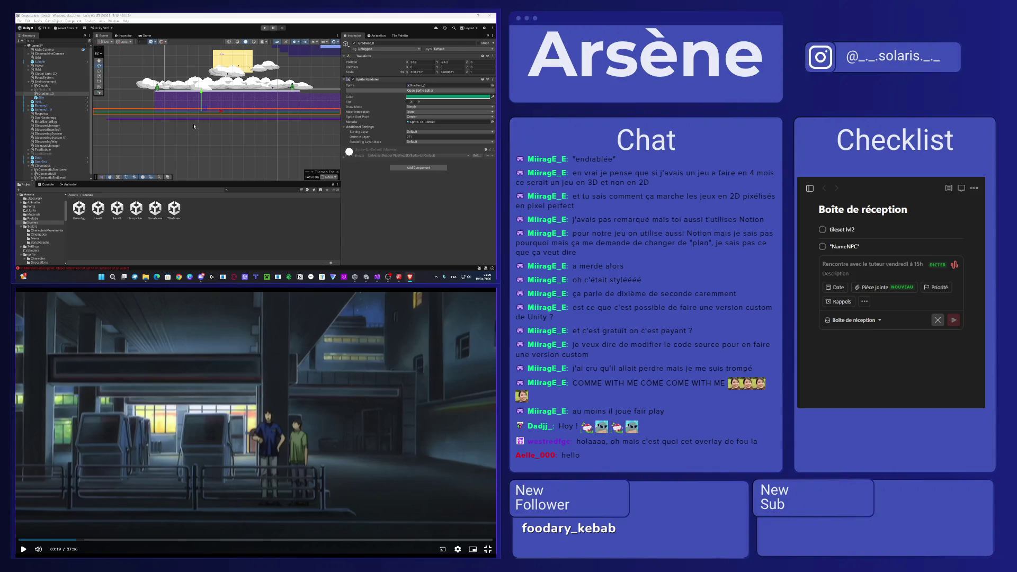
scroll(194, 126, up, 5)
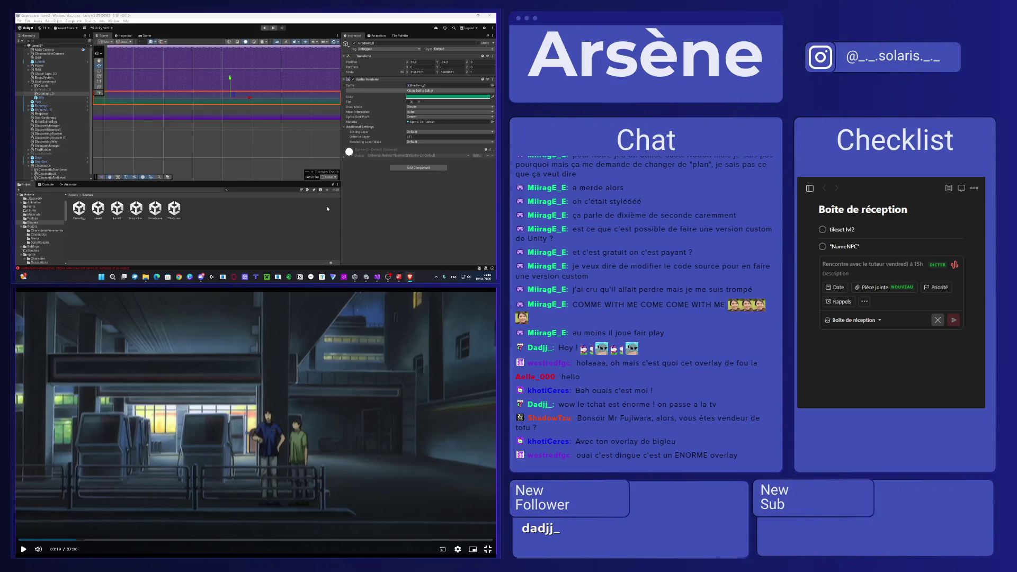
- Deselect Gradient_0 and move the Visual Studio window onto the second monitor
click(282, 239)
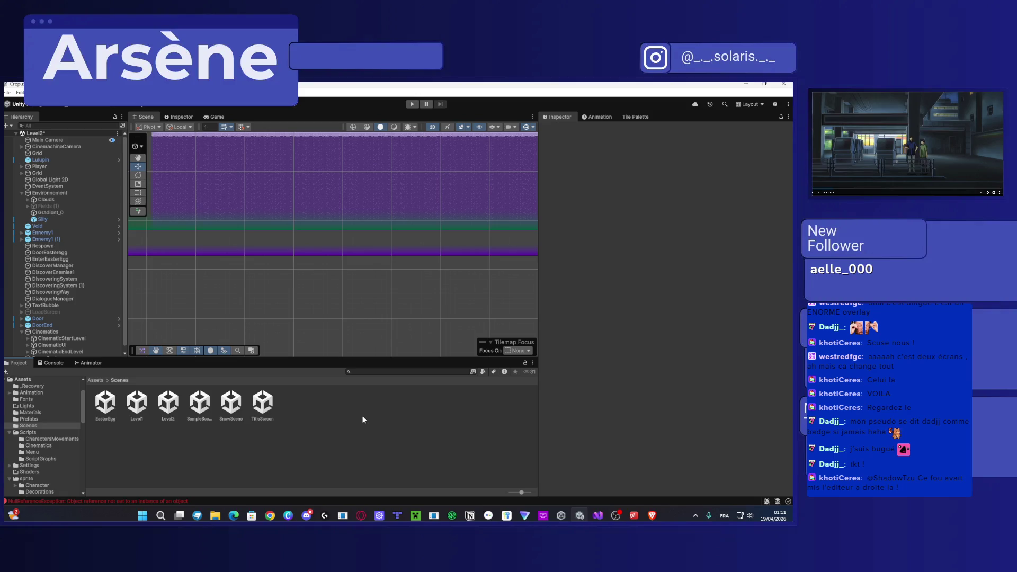
click(597, 515)
key(super+shift+Left)
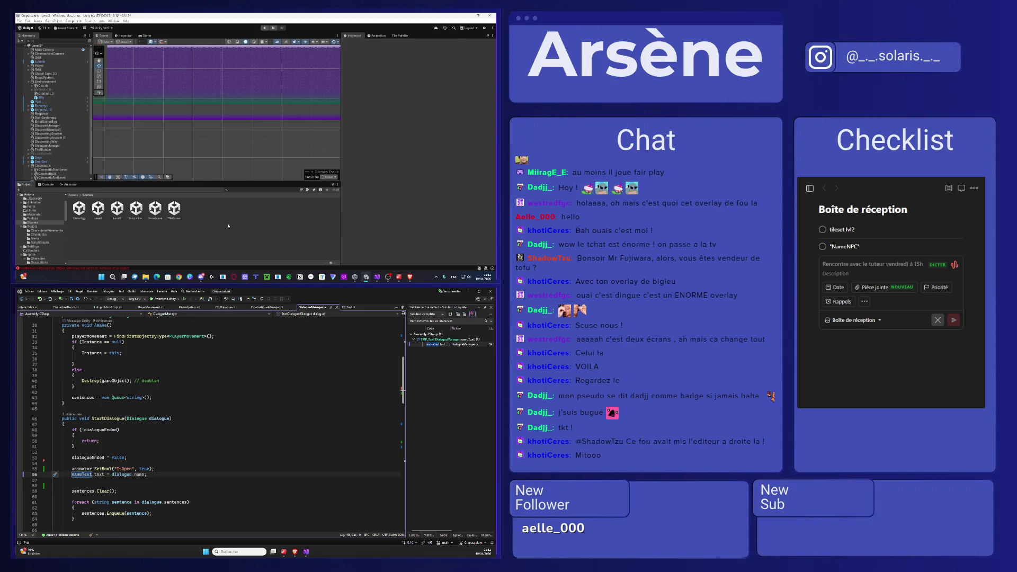
- Mark the NameNPC and tileset lvl2 tasks as done
click(283, 551)
click(822, 247)
click(823, 230)
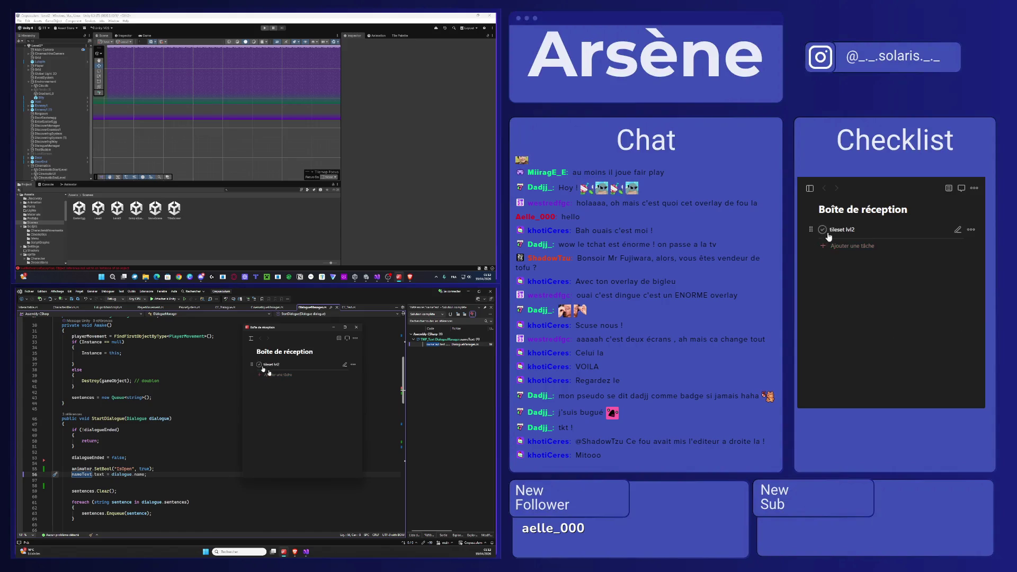
- Add a new inbox task 'Conception Lvl2'
click(889, 385)
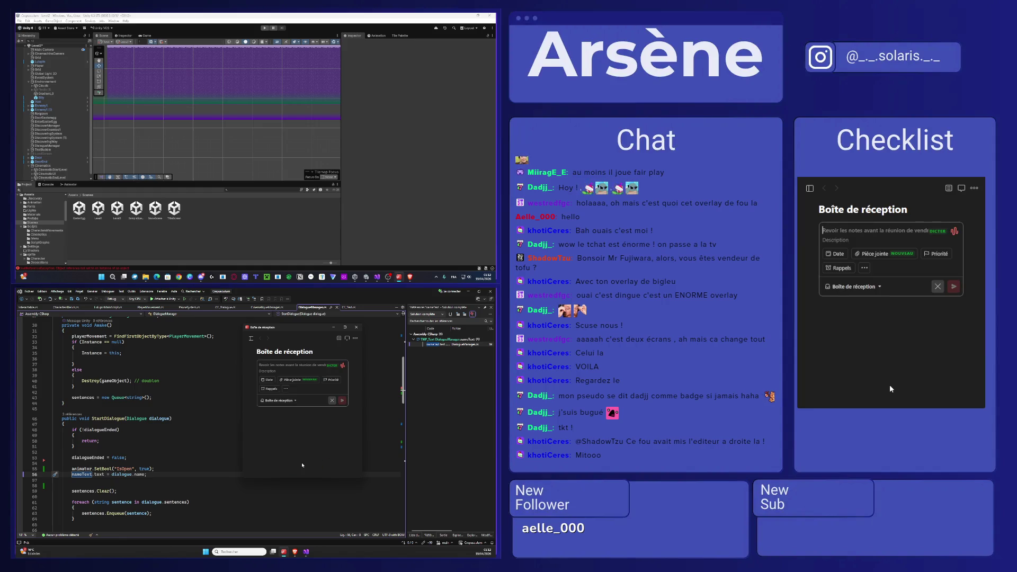
text(Conception )
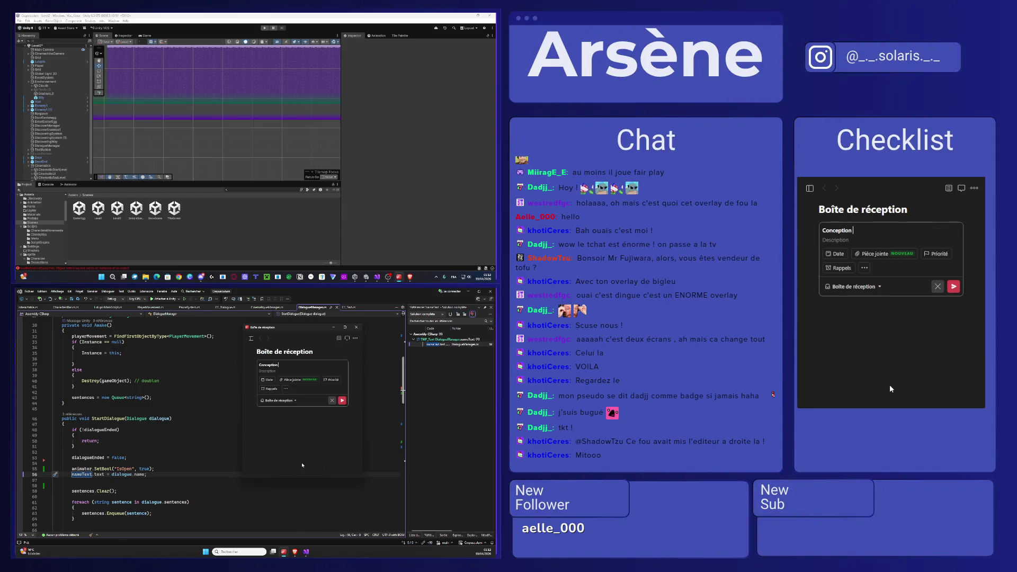
text(Lvl2)
key(Return)
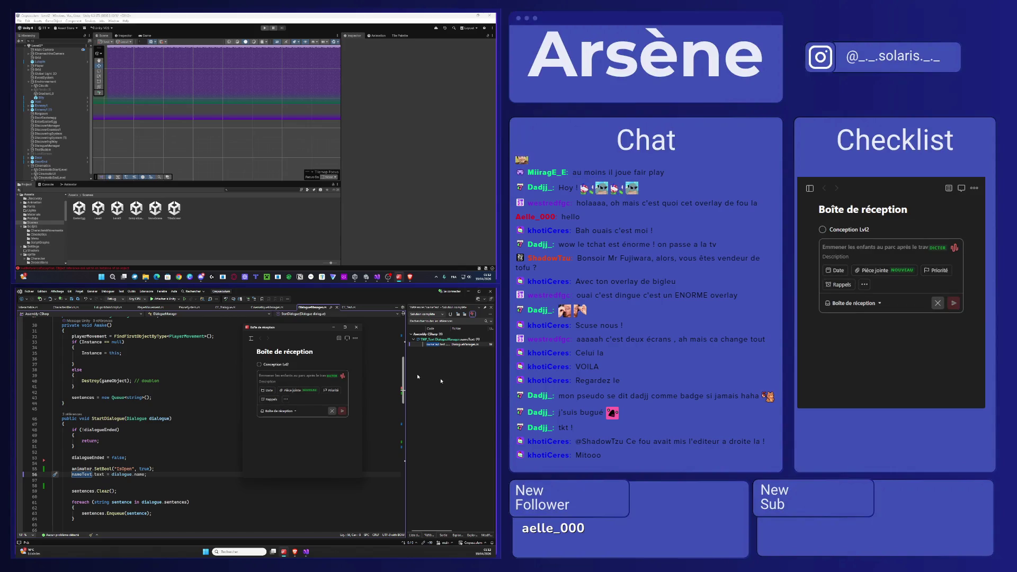
click(363, 502)
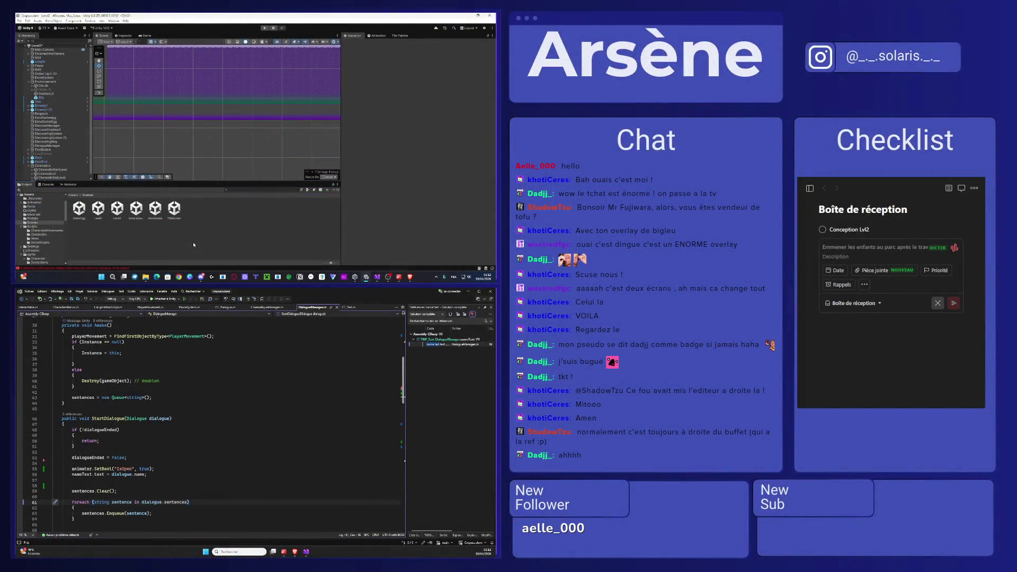
- Search the web for 'a droite du buffet' and duplicate the Kaamelott episode tab
click(295, 551)
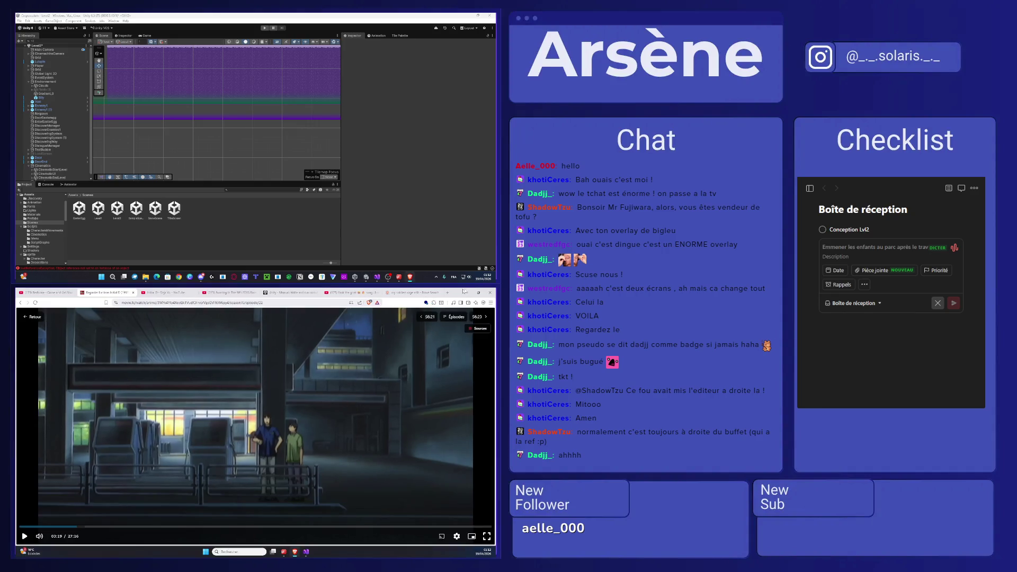
click(447, 293)
text(a)
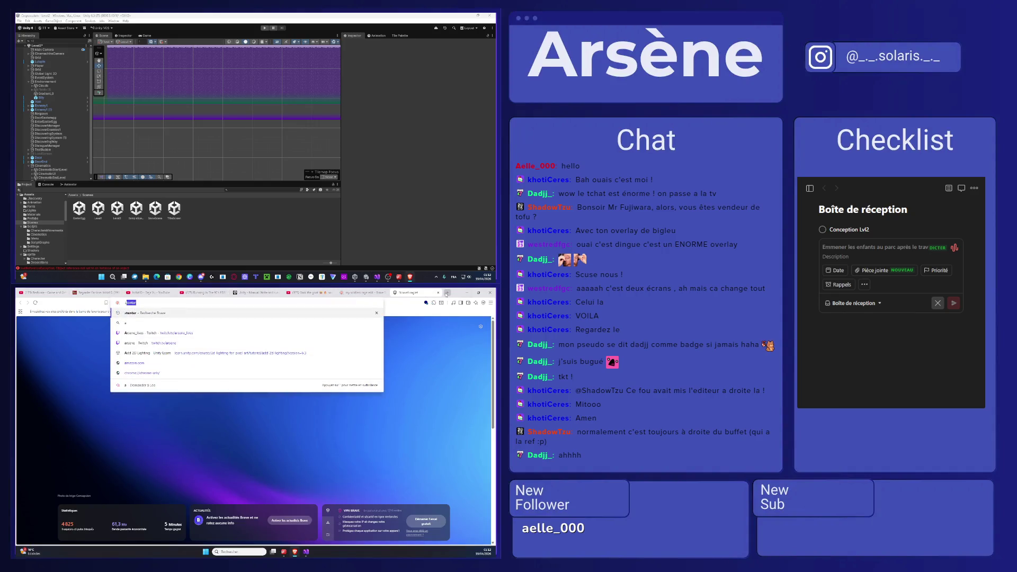
text( droite duy)
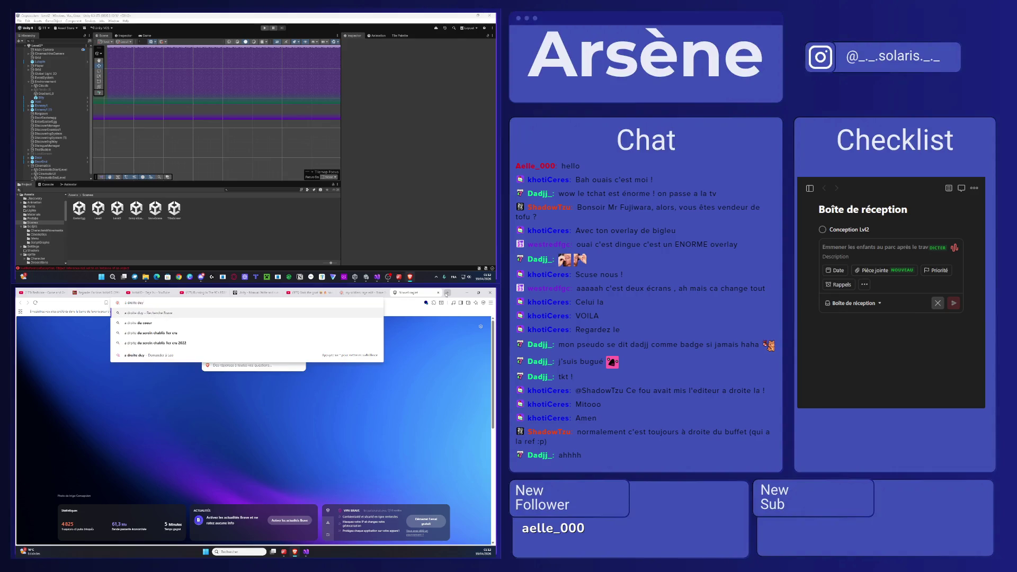
key(BackSpace)
text(buffet)
key(Return)
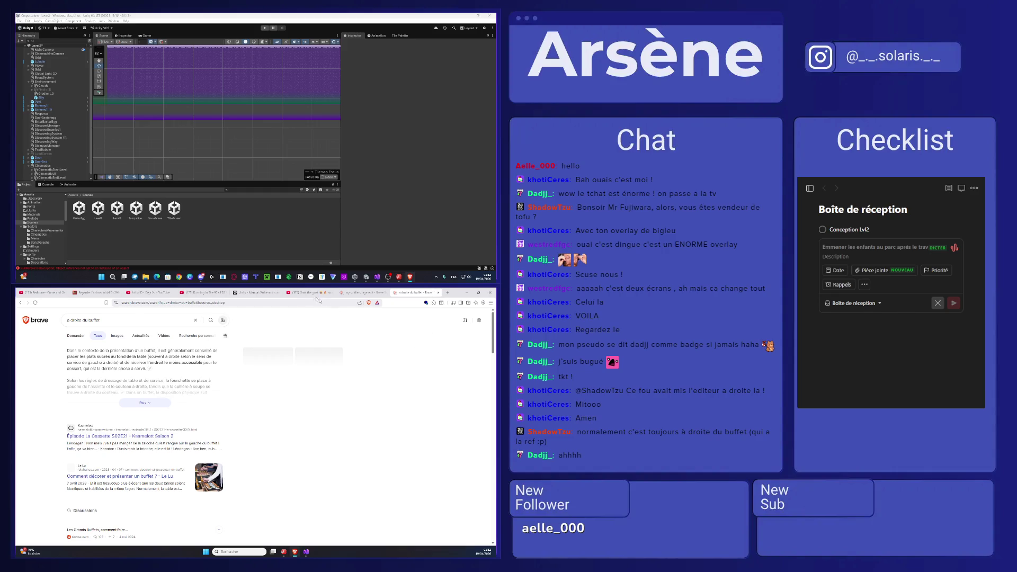
right_click(103, 292)
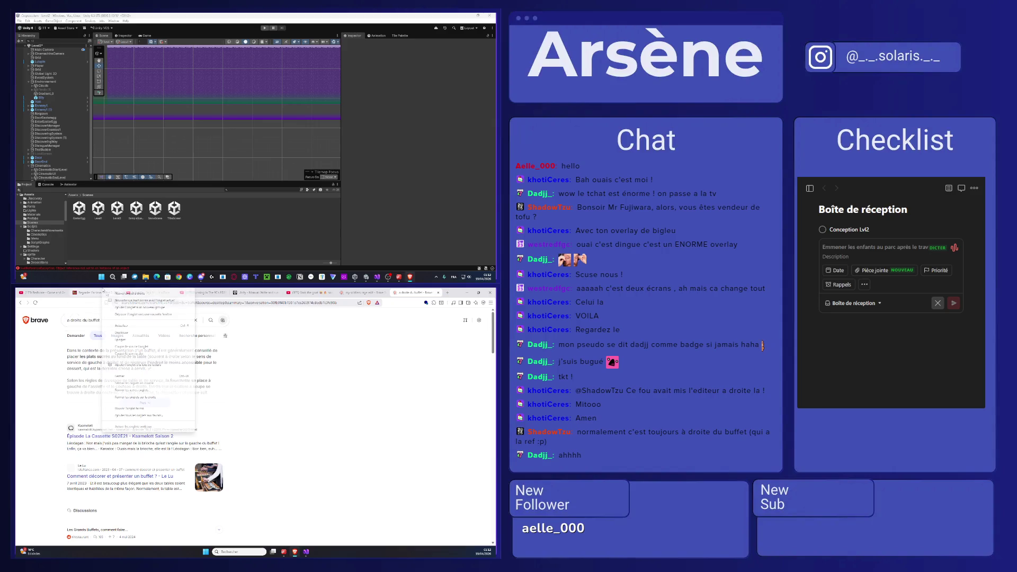
click(127, 333)
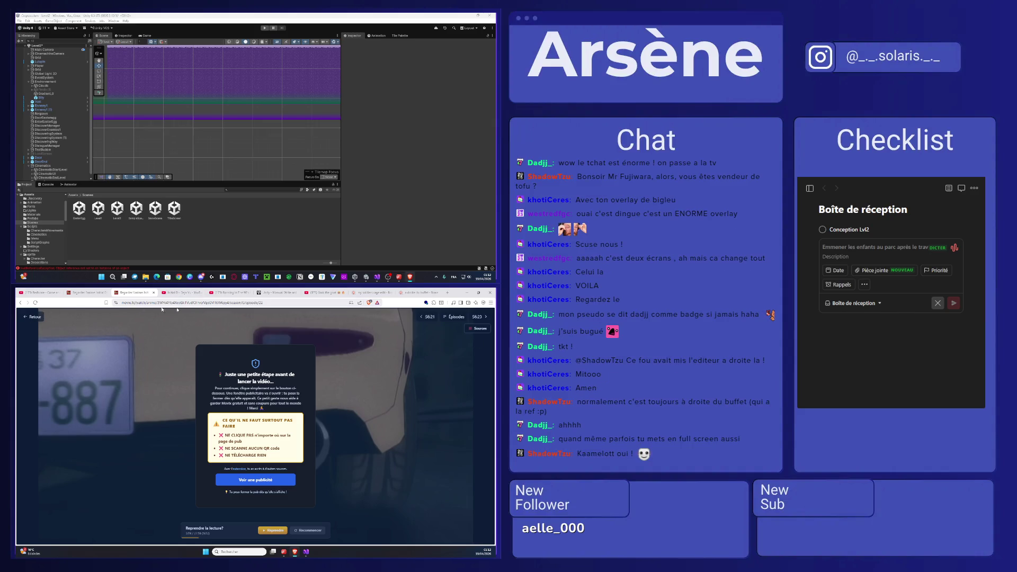
- Trim the address to the Movix home page, search 'kaam' and open Kaamelott
drag(150, 302, 274, 303)
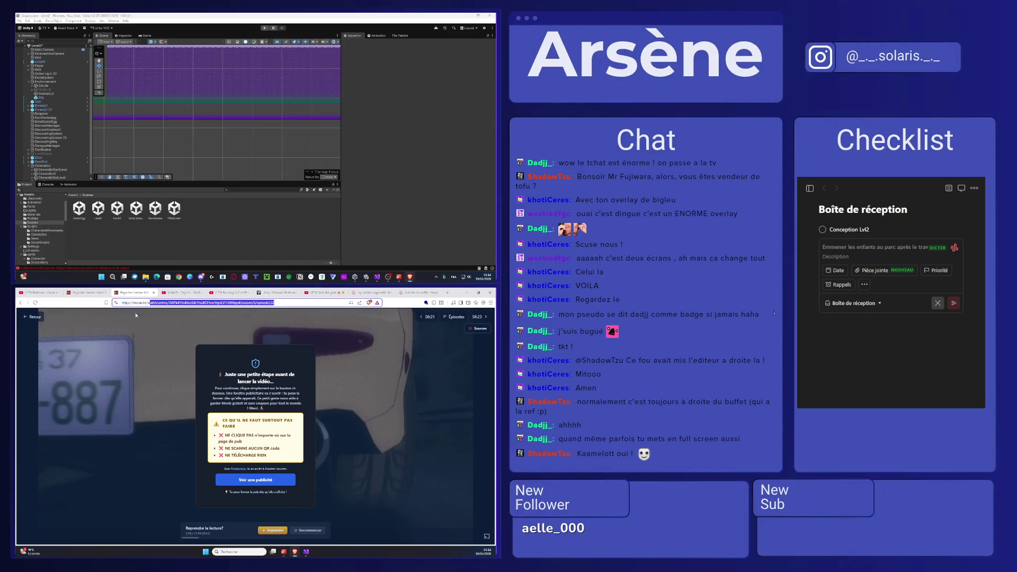
key(BackSpace)
key(Return)
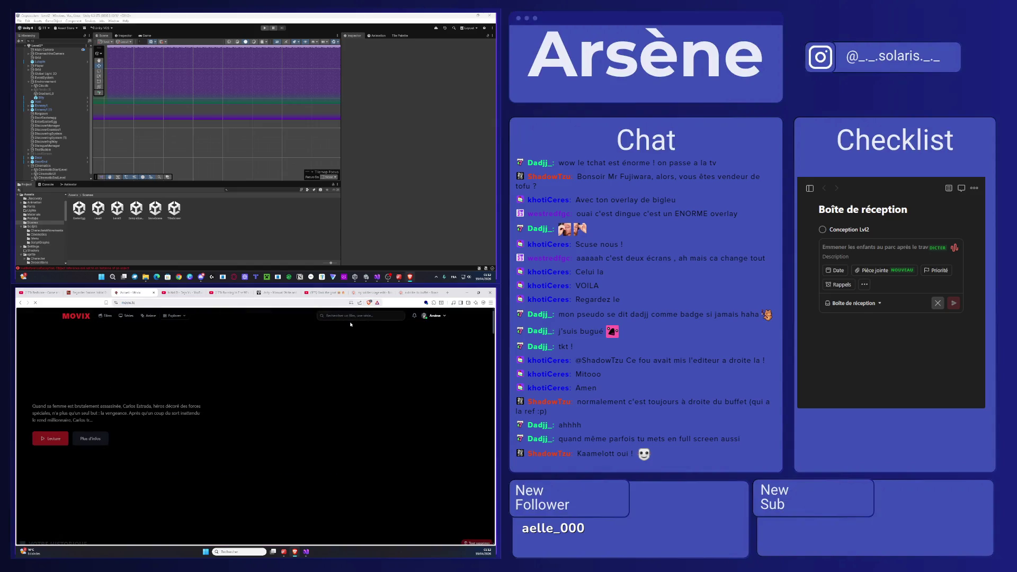
click(349, 315)
text(kaam)
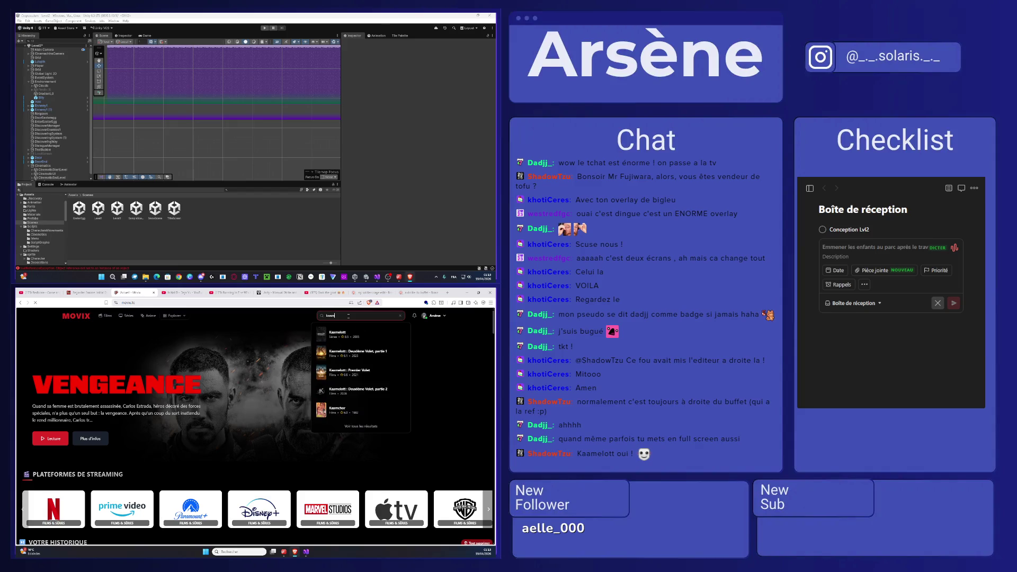
click(356, 343)
- Choose Kaamelott episode 21, La cassette, from the episode list
scroll(355, 342, down, 5)
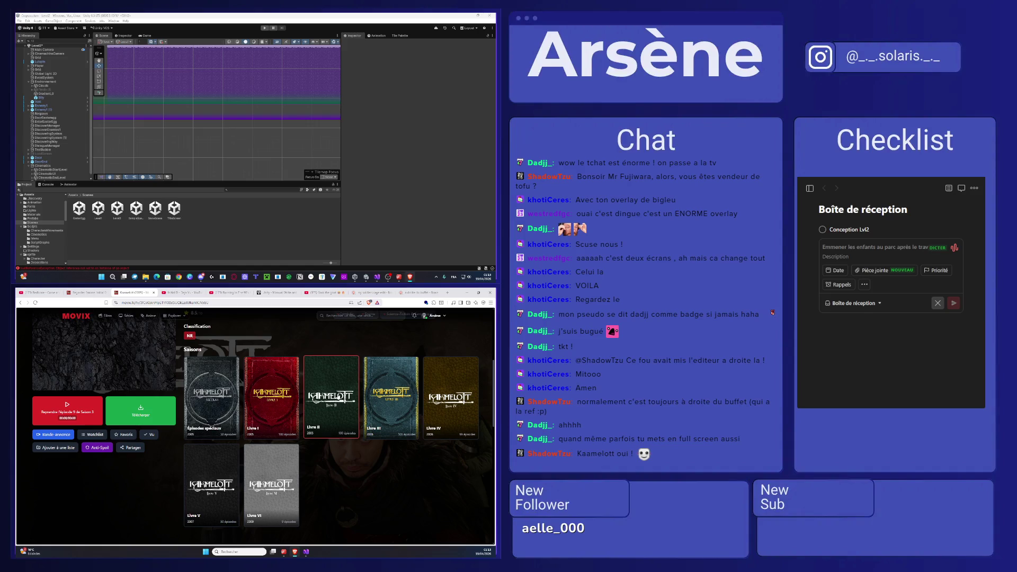
scroll(339, 371, down, 3)
click(235, 449)
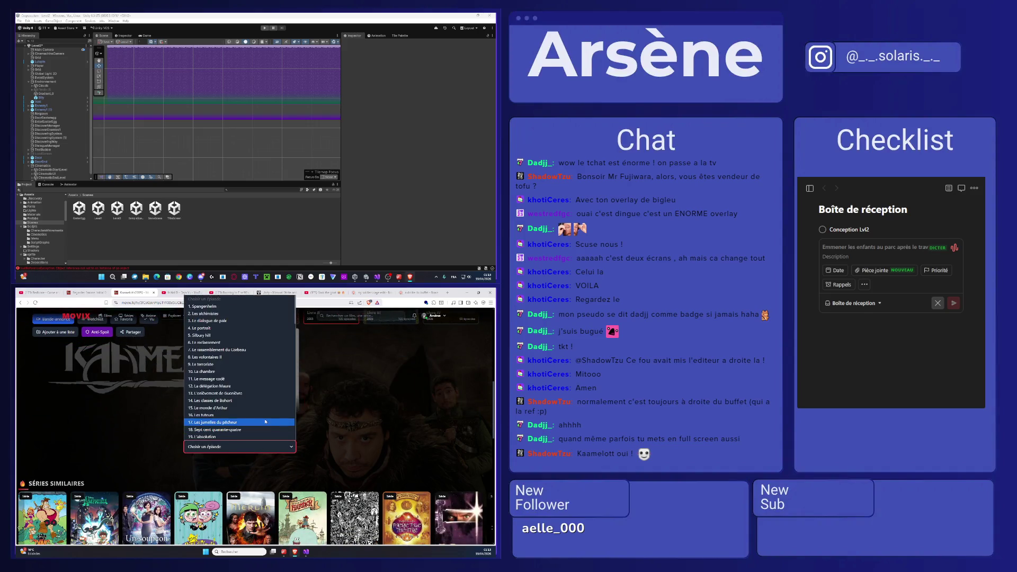
click(245, 403)
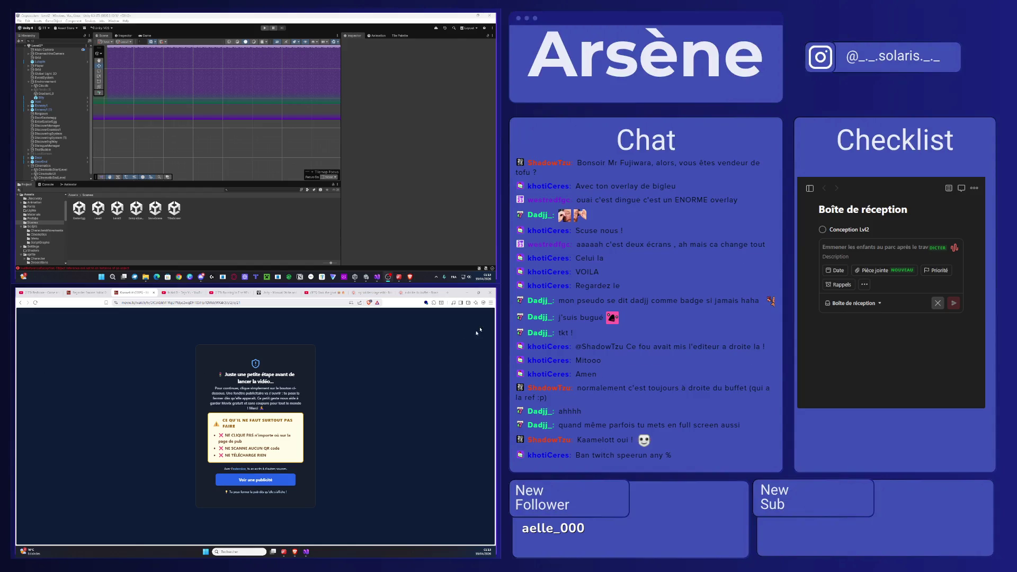
- Toggle the redirect blocker and accept the ad notice to unlock the player
click(435, 305)
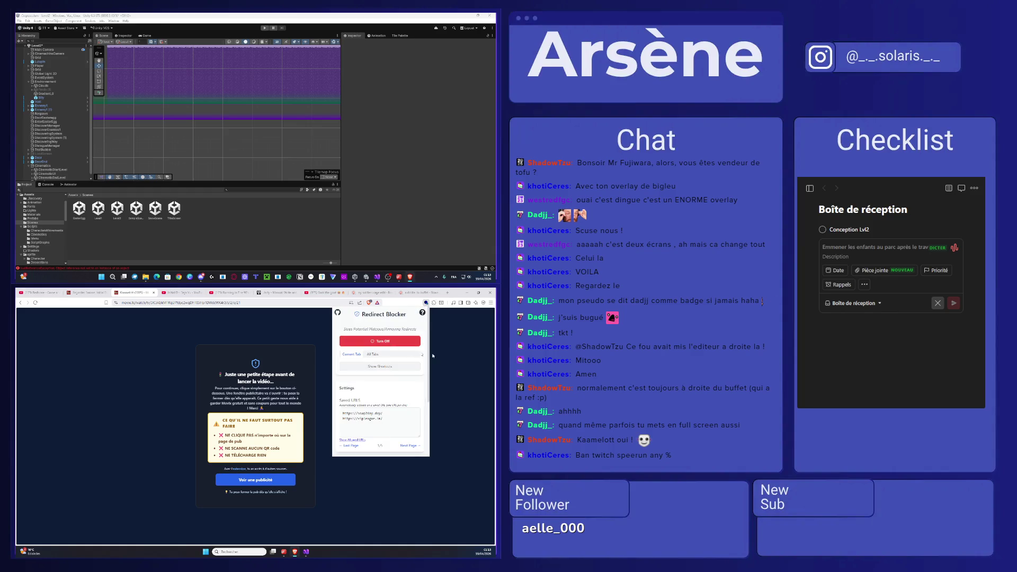
click(451, 361)
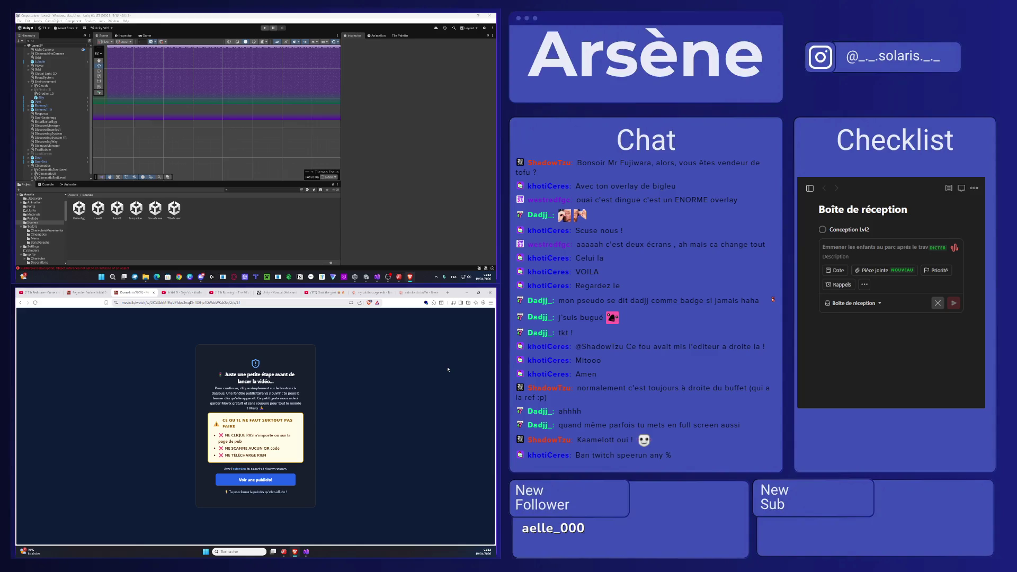
click(281, 477)
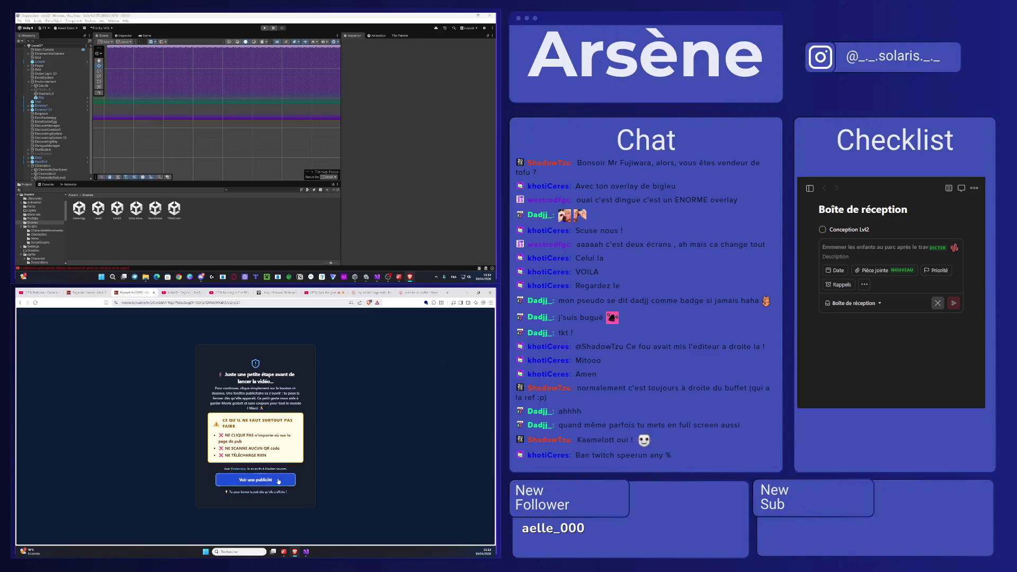
click(279, 479)
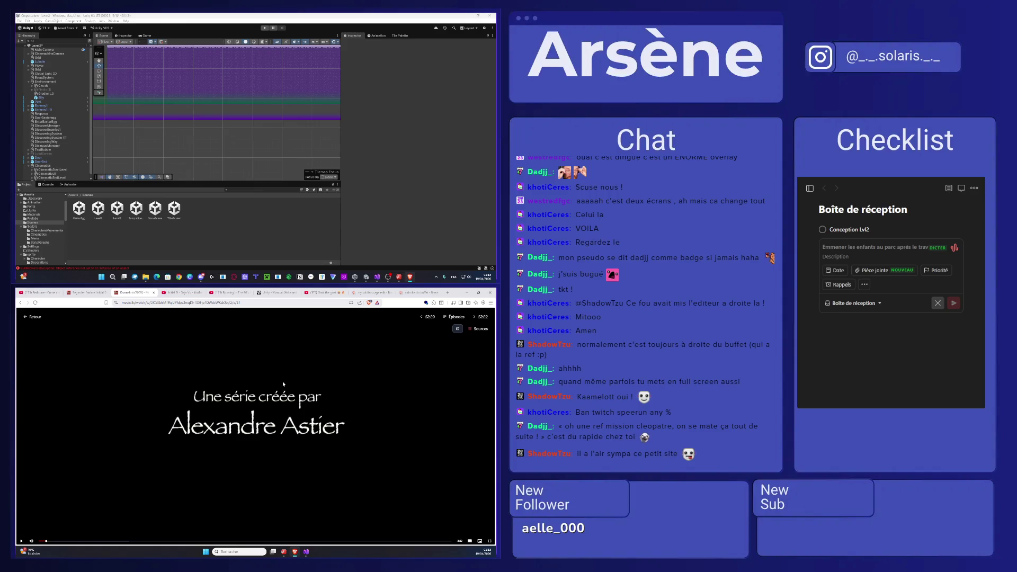
- Reset the page zoom to 100% and select the Movix site address
key(ctrl+plus)
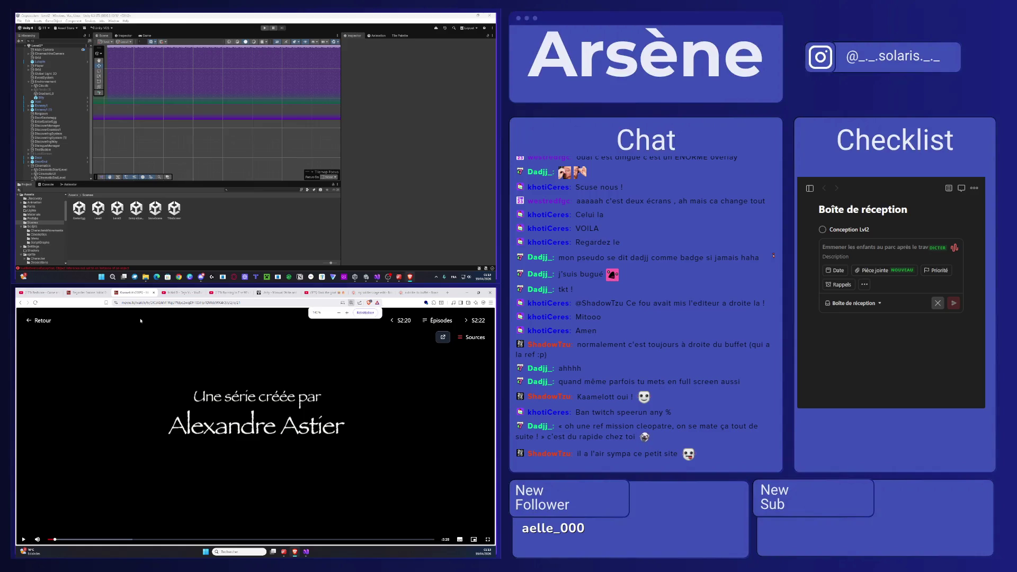
key(ctrl+minus)
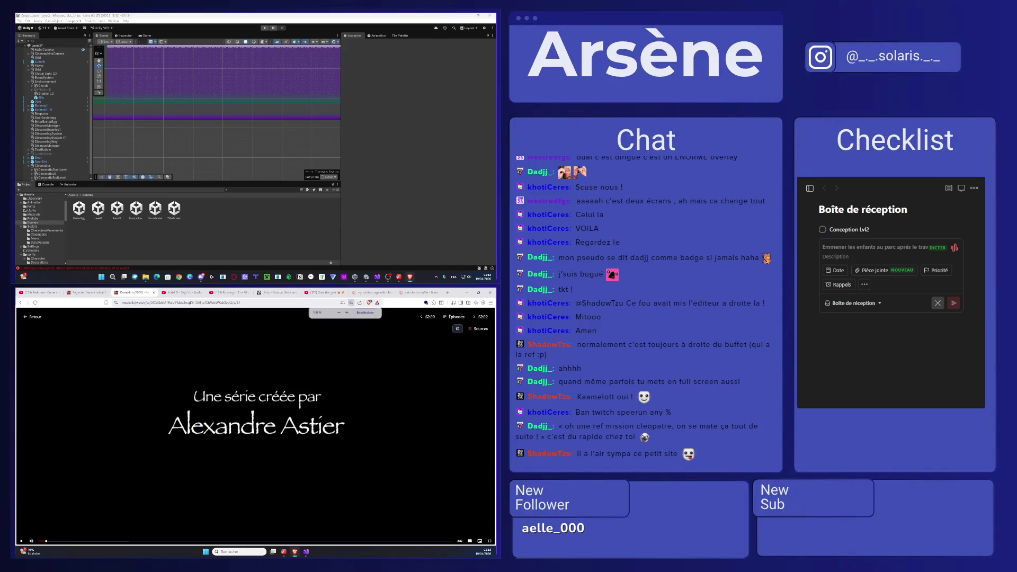
click(136, 303)
drag(121, 303, 147, 303)
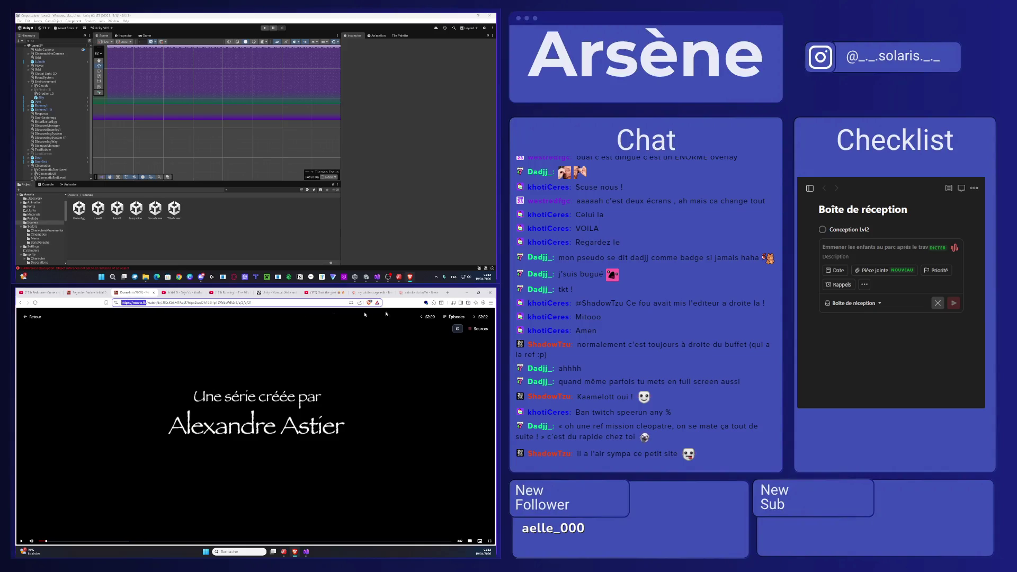
- Paste the Movix address into a new tab's search box, then close that extra tab
click(447, 292)
click(240, 371)
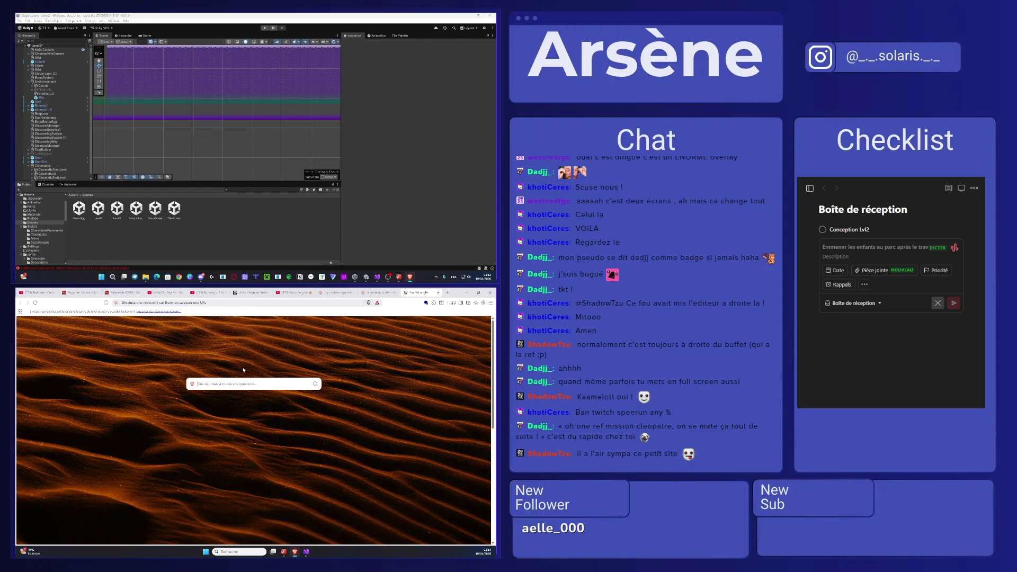
text(https://movix.llc/)
key(ctrl+plus)
key(ctrl+plus)
key(ctrl+plus)
key(ctrl+plus)
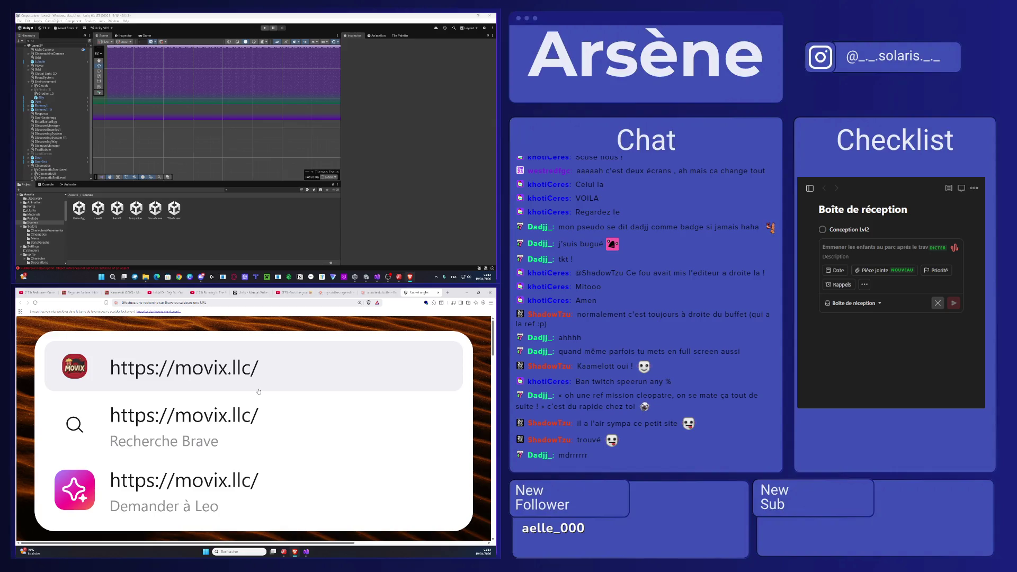
scroll(267, 386, down, 5)
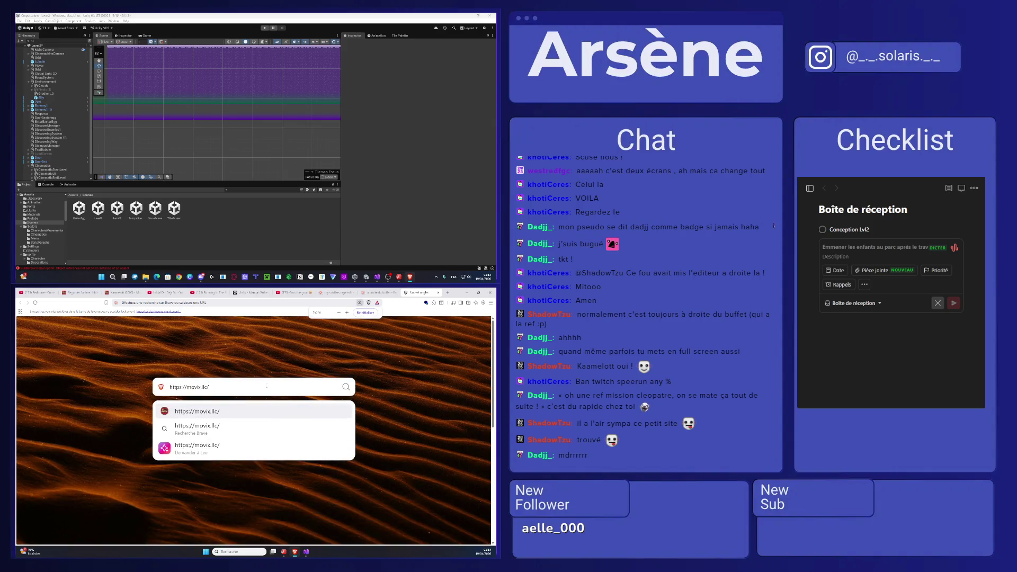
scroll(266, 387, down, 3)
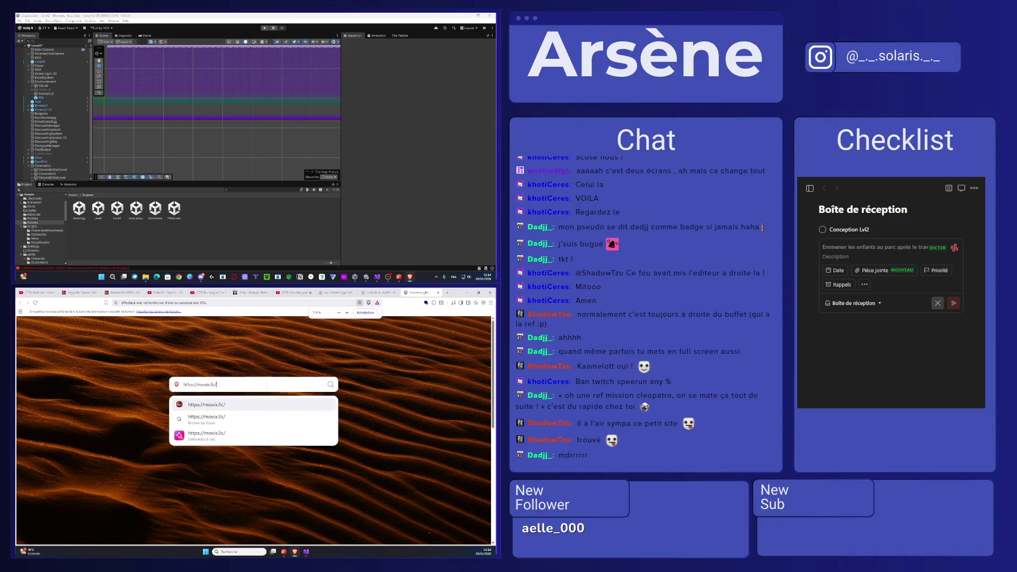
click(438, 292)
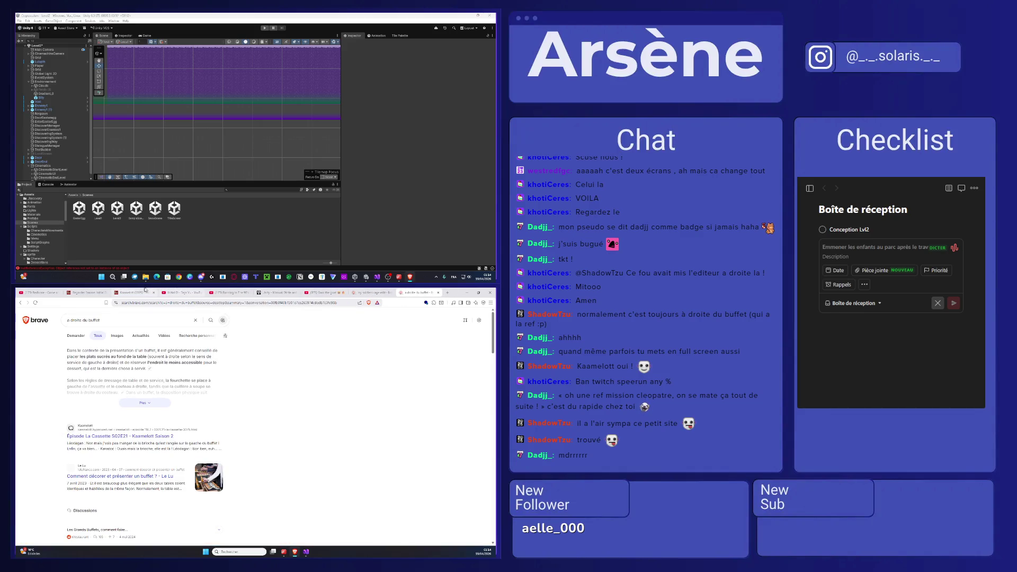
- Play the Kaamelott episode full screen briefly, then exit full screen
click(135, 293)
click(335, 463)
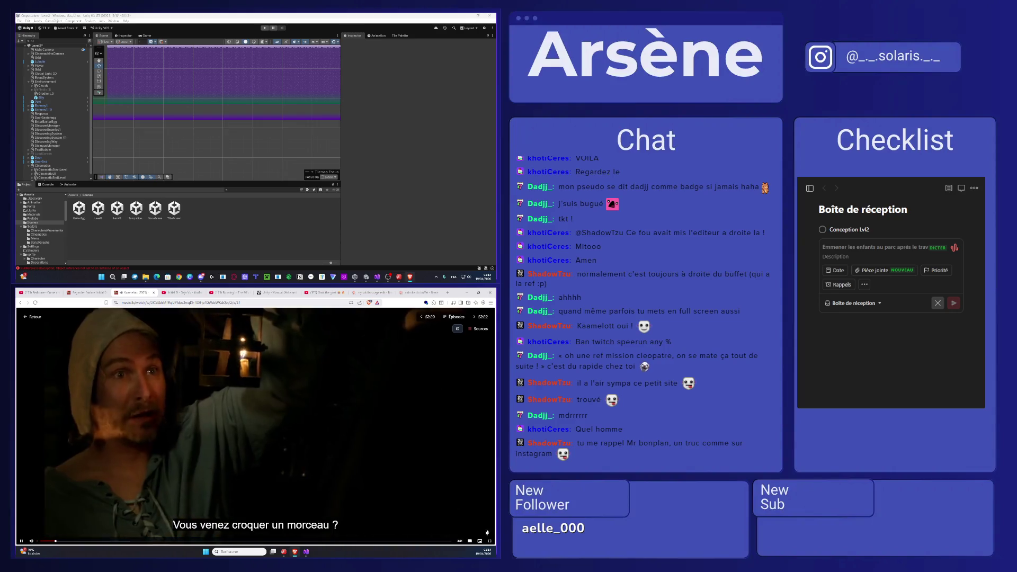
double_click(384, 445)
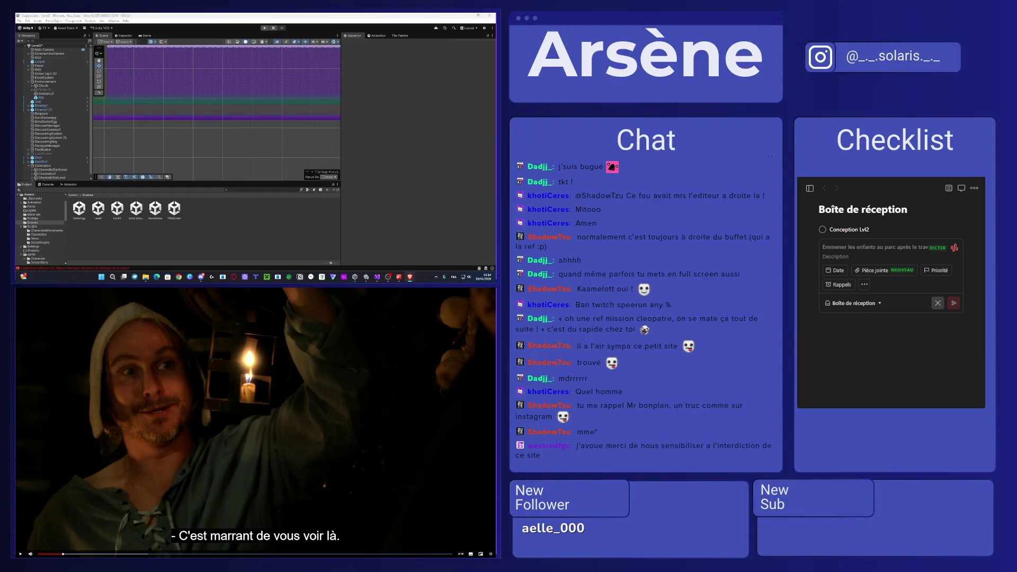
click(493, 554)
- Go back to the search results tab and open a new tab beside it
click(432, 292)
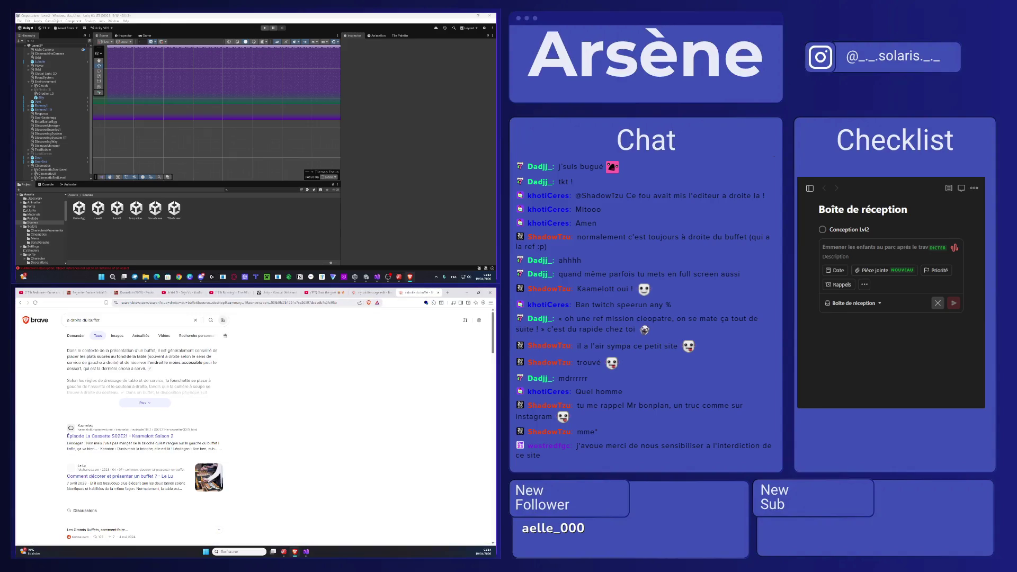
click(283, 305)
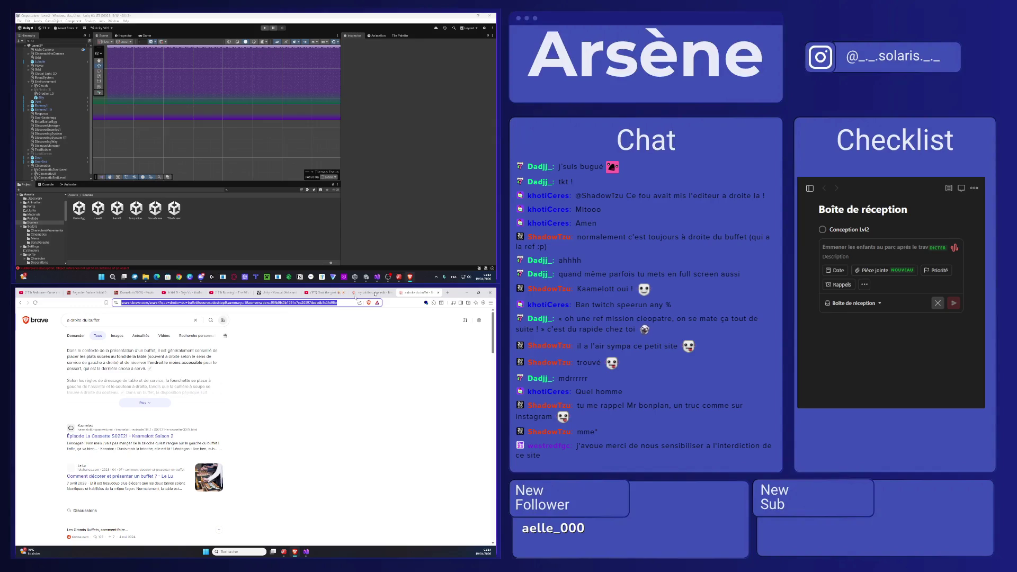
click(448, 292)
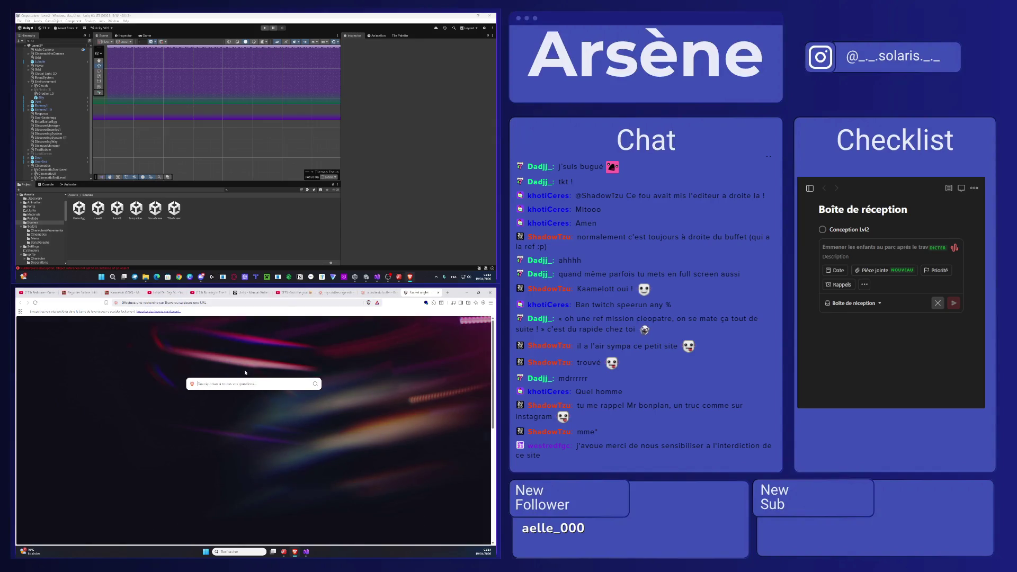
- Search 'fmhy' and open the freemediaheckyeah homepage
text(fmhy)
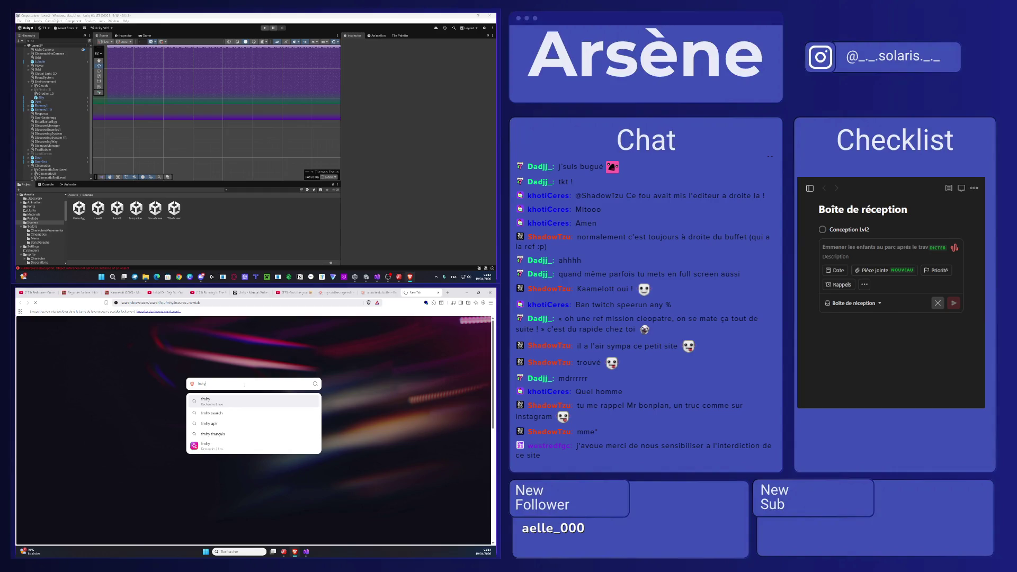
key(Return)
click(127, 363)
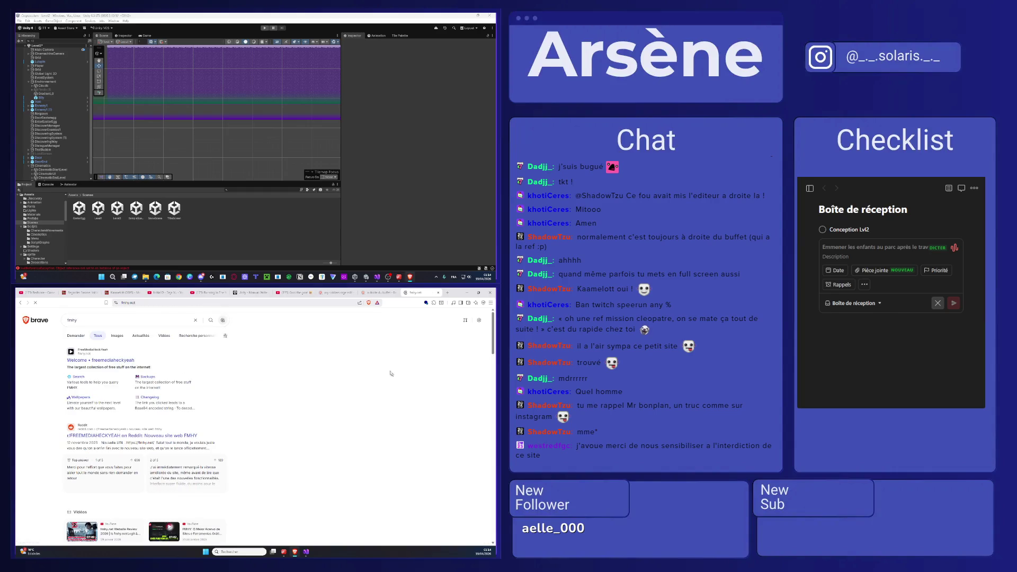
scroll(408, 403, down, 2)
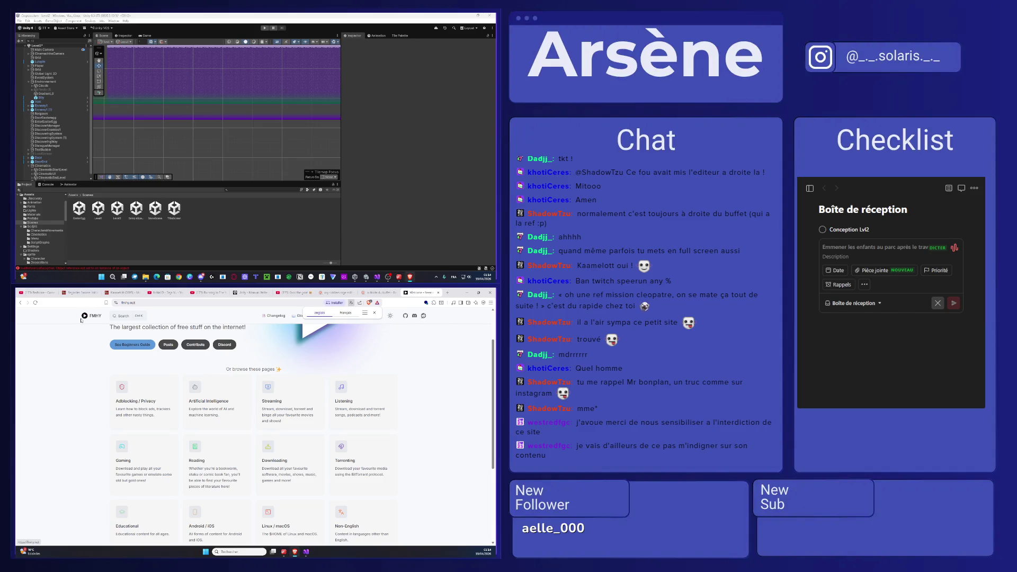
scroll(100, 332, up, 8)
scroll(99, 332, up, 1)
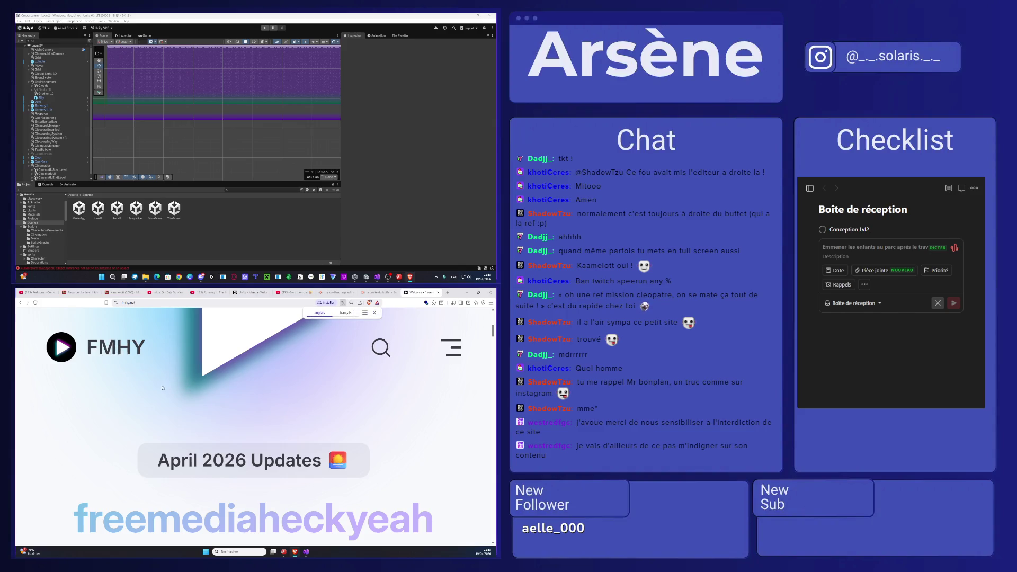
scroll(162, 388, down, 8)
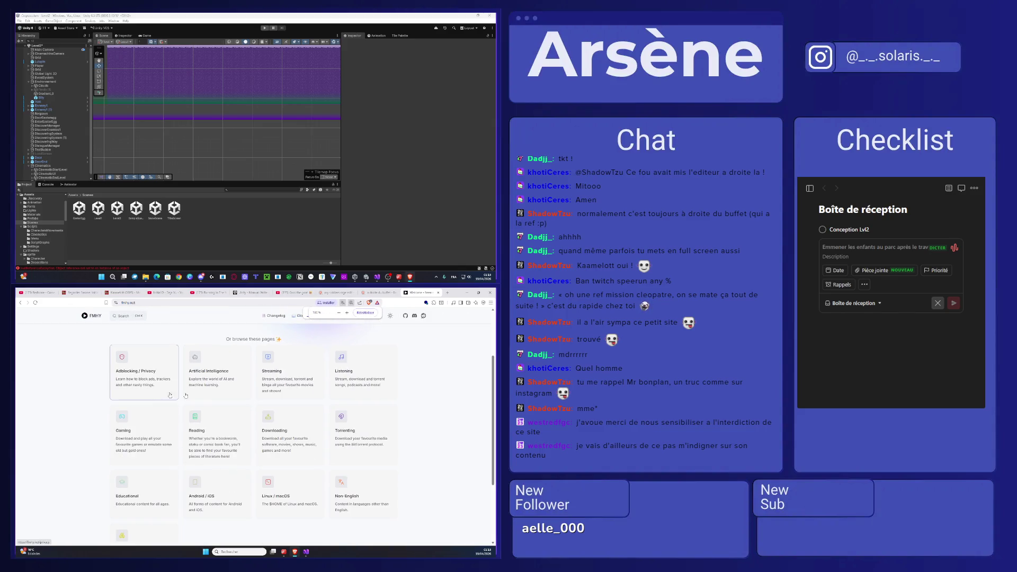
- Browse FMHY's Movies / TV / Anime page and check its Redirect Blocker entry
click(292, 385)
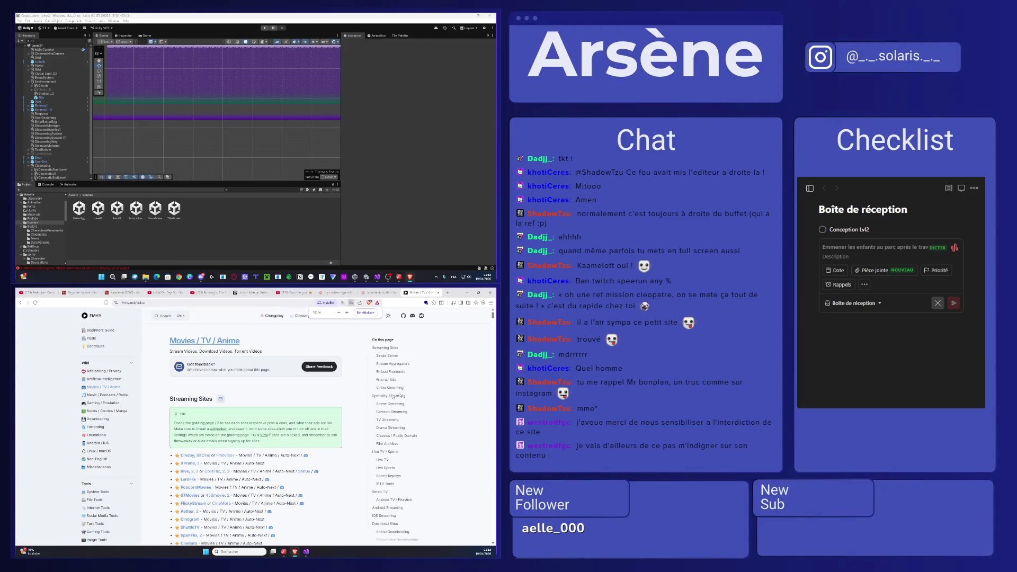
scroll(225, 510, down, 1)
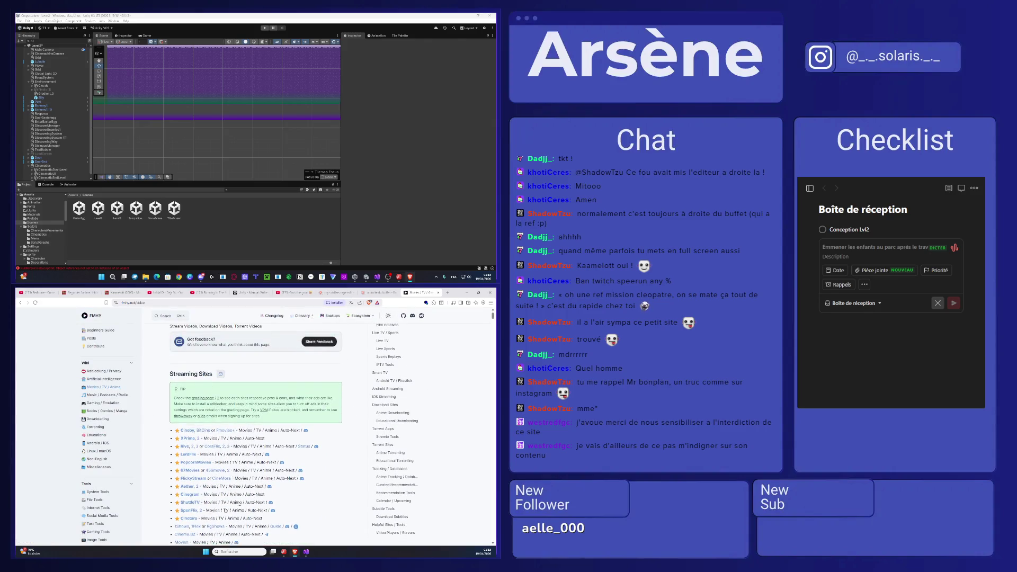
scroll(226, 511, down, 5)
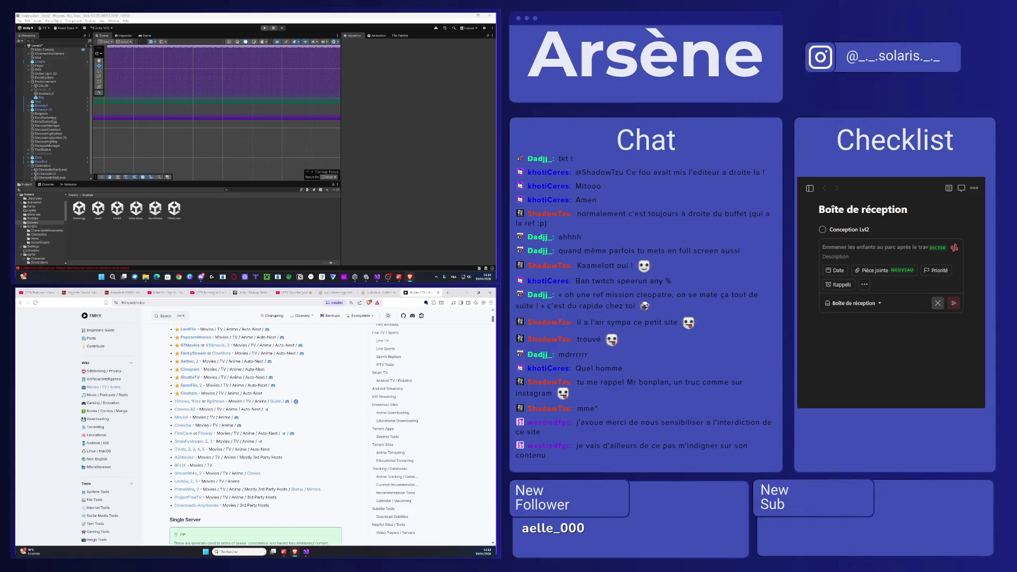
click(426, 303)
drag(362, 314, 410, 322)
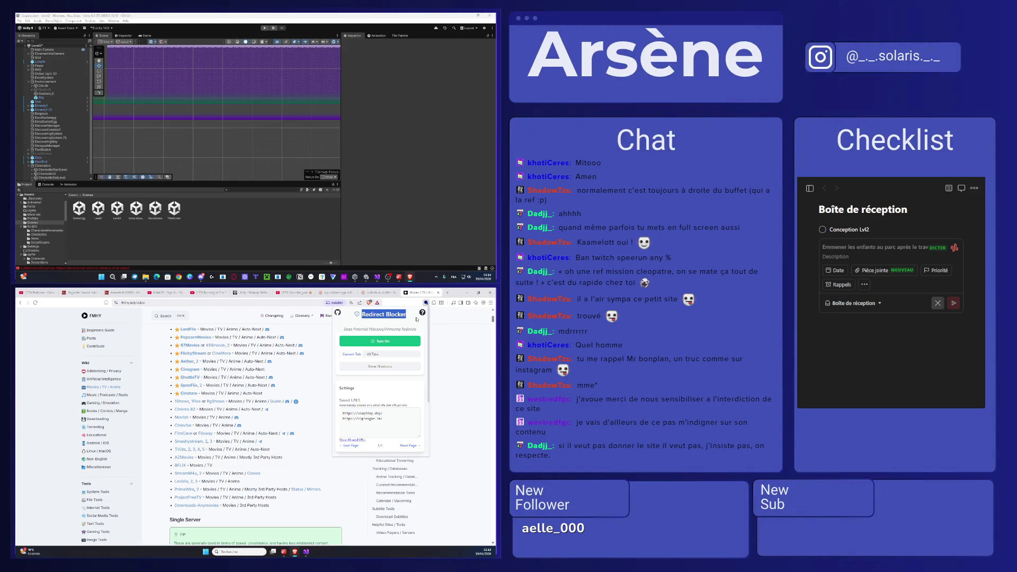
- Return to the FMHY category home and open the Gaming / Emulation page
click(20, 302)
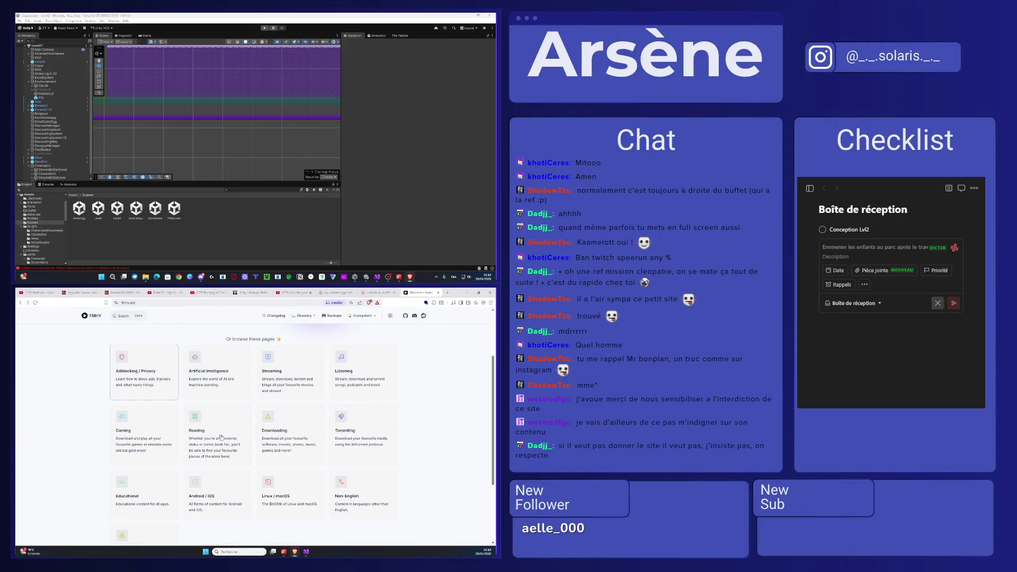
scroll(221, 437, down, 2)
click(143, 405)
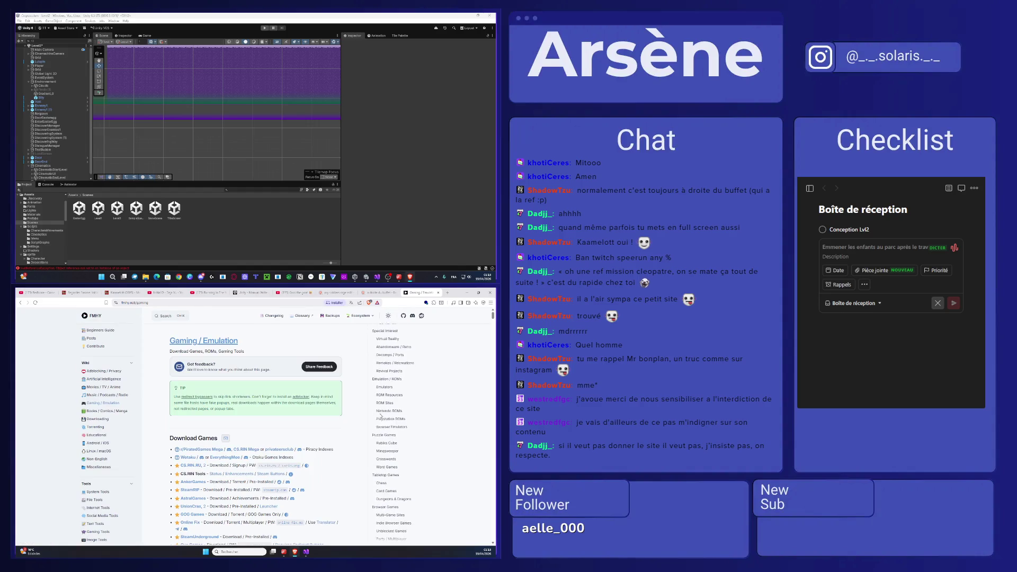
scroll(225, 432, down, 3)
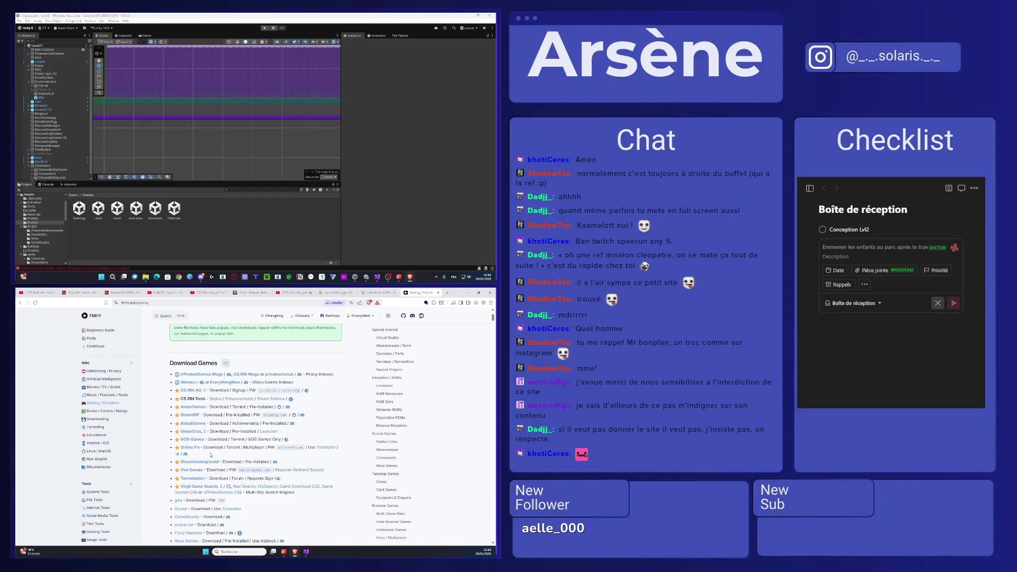
- Open AnkerGames in its own tab, scroll through Trending Games, then start a fresh tab
click(193, 407)
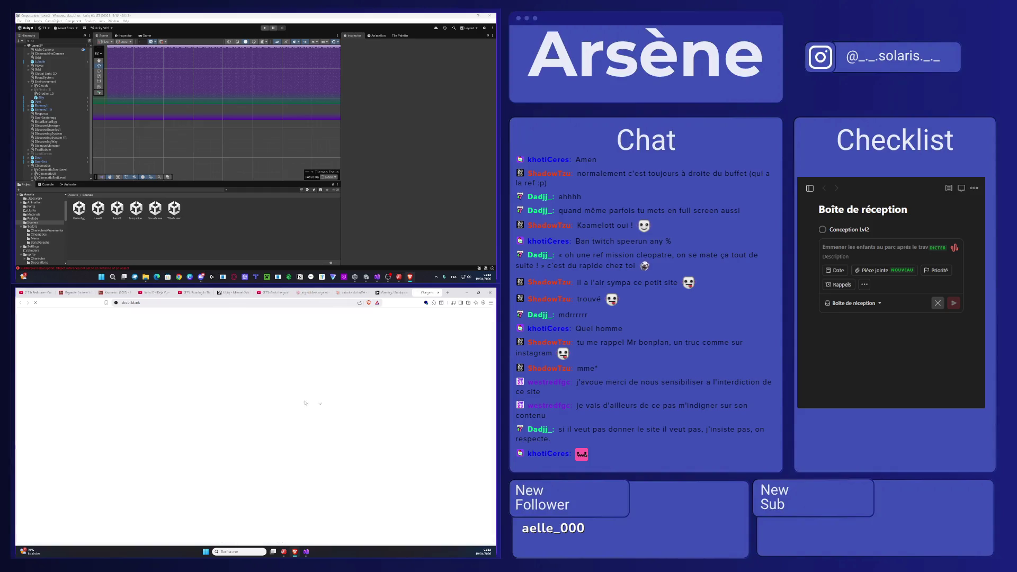
scroll(339, 411, down, 5)
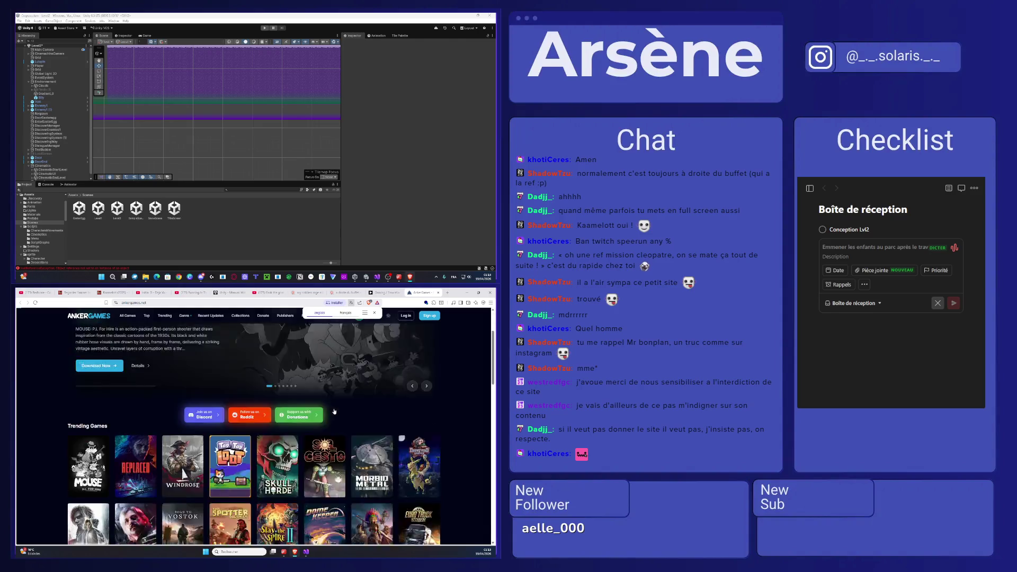
scroll(343, 416, down, 1)
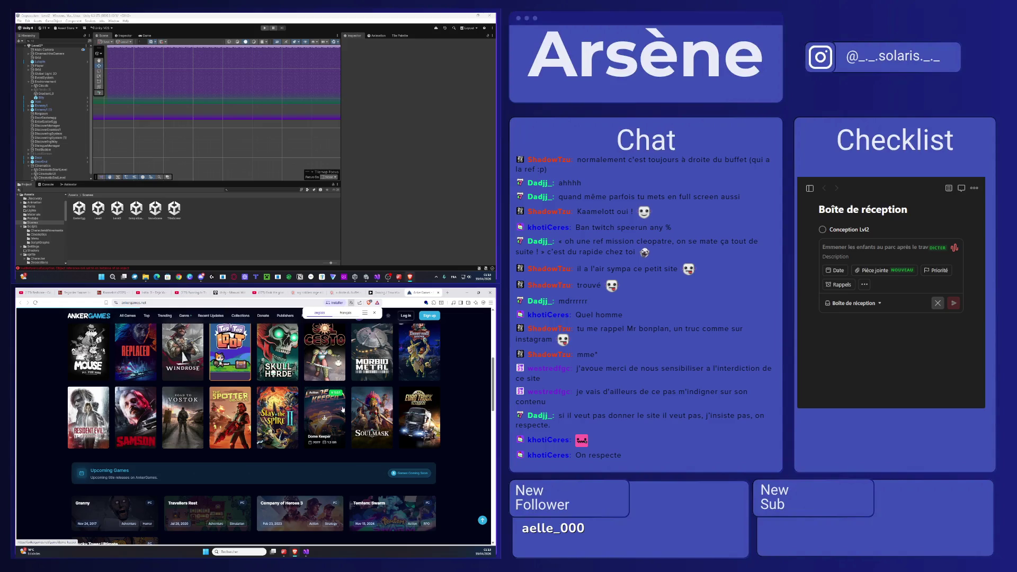
scroll(345, 413, up, 6)
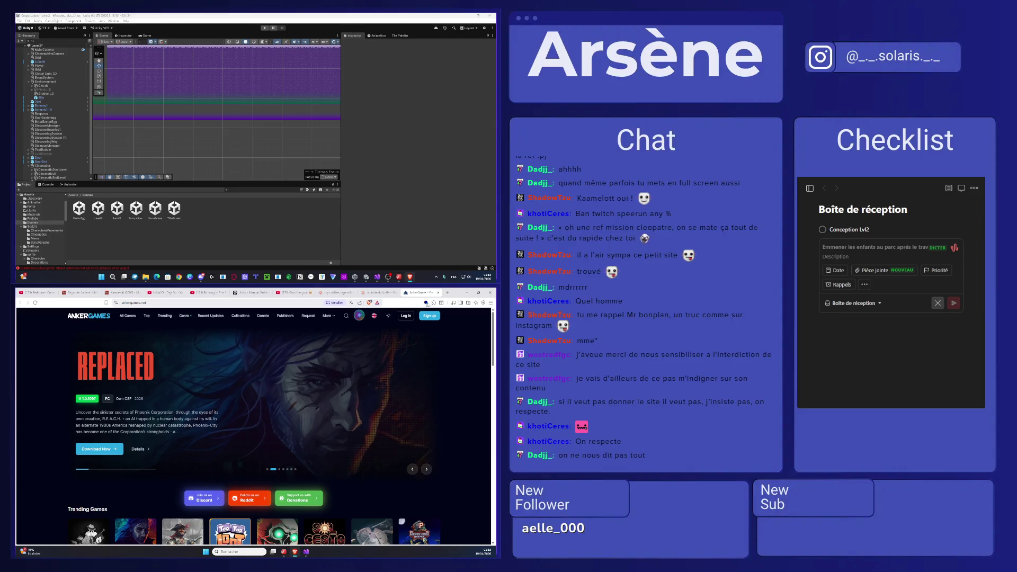
click(447, 293)
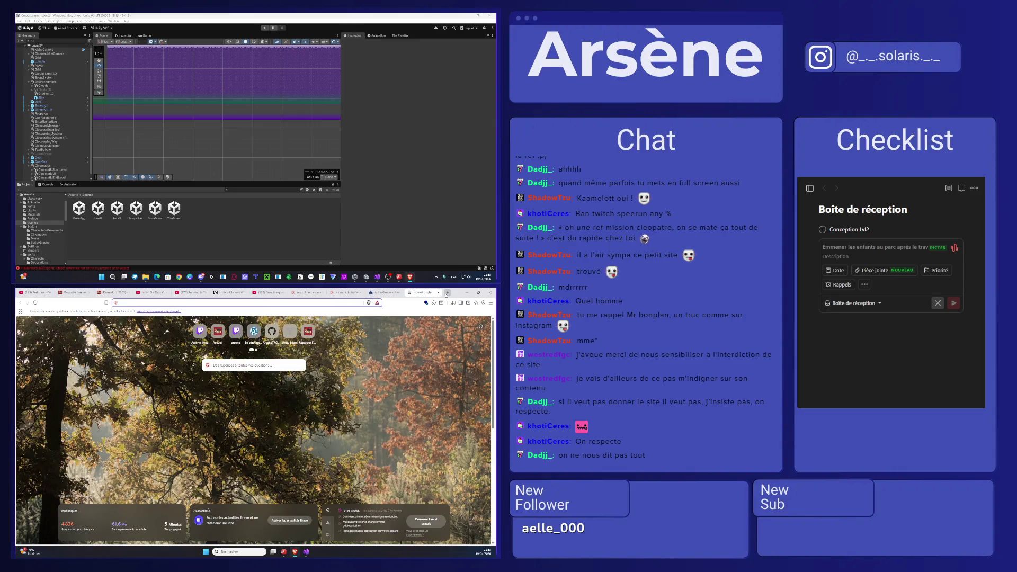
- Search 'instant gaming' in the new tab, then close that results tab
text(ins)
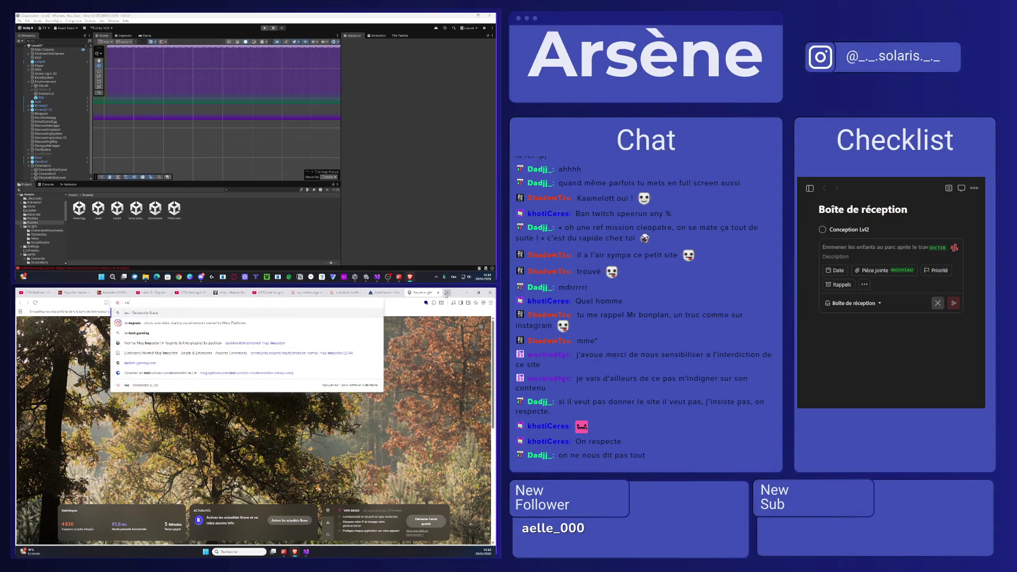
text(tant gam)
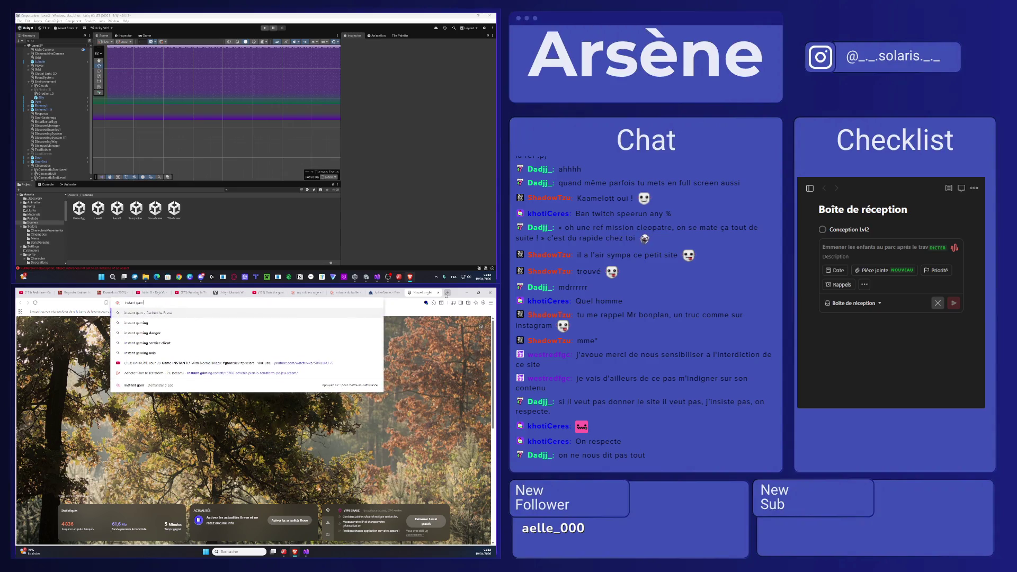
text(ing)
key(Return)
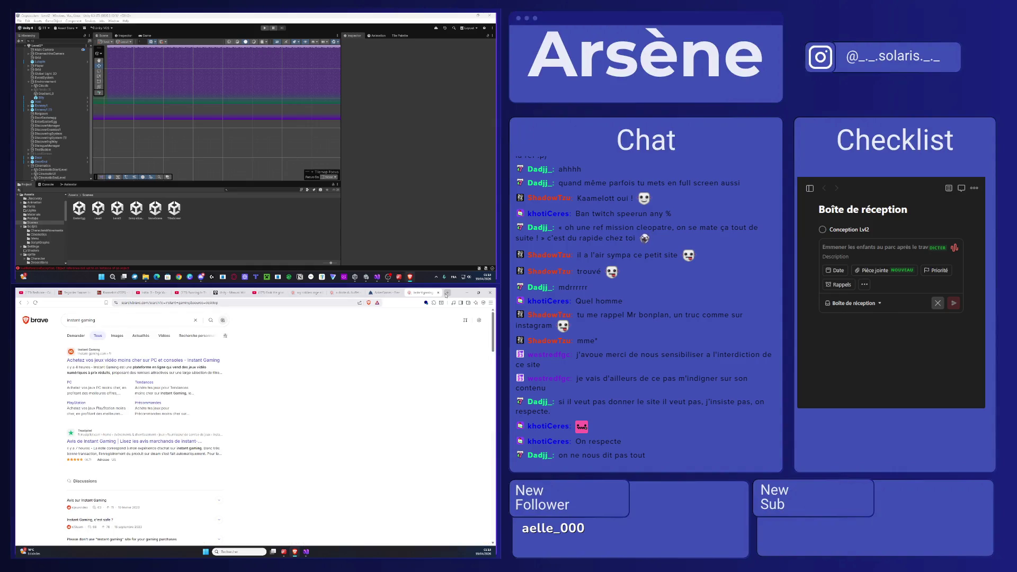
click(439, 293)
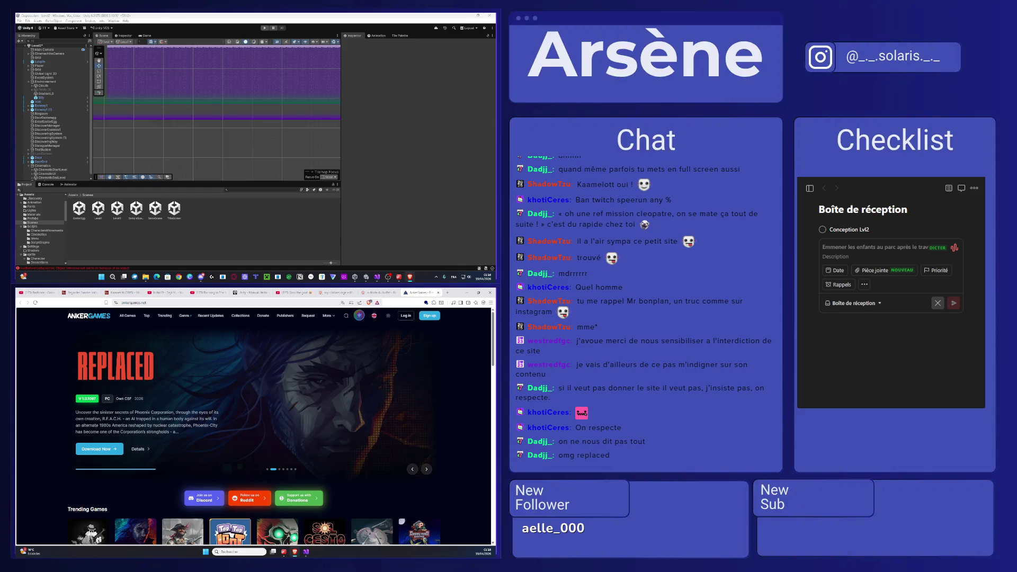
- Close the AnkerGames tab and play the Kaamelott episode full screen
click(439, 293)
click(85, 292)
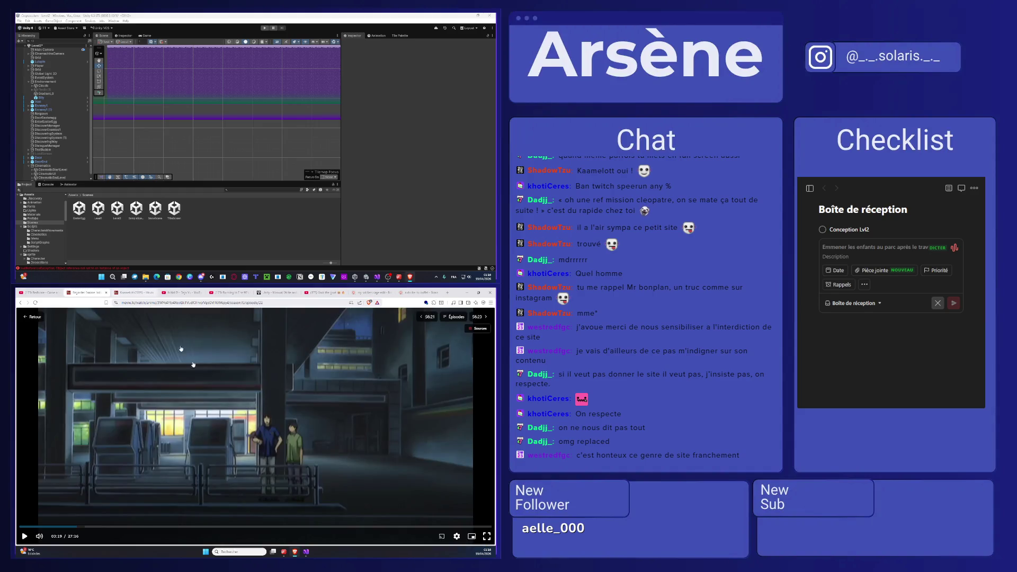
key(ctrl+Tab)
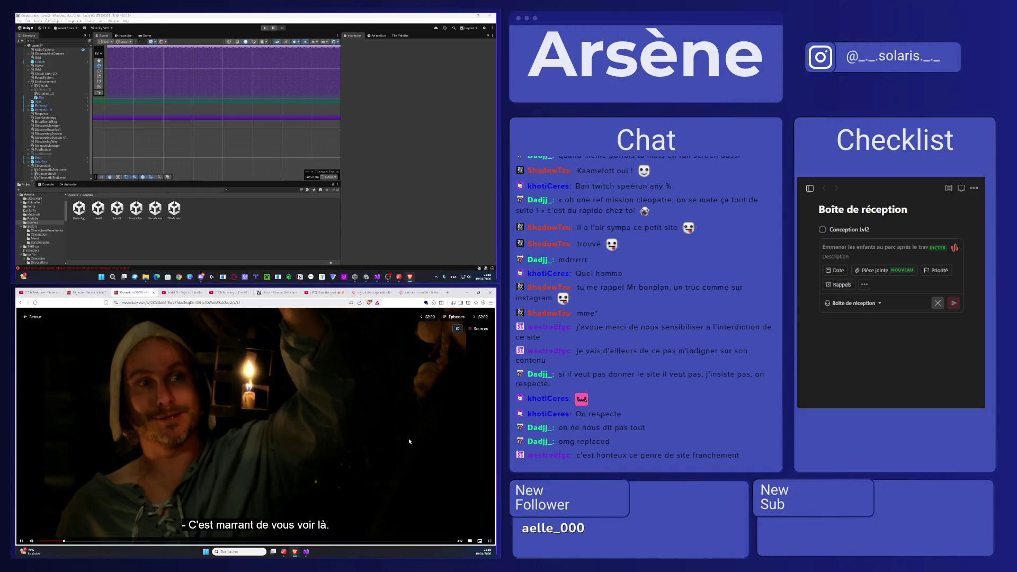
key(f)
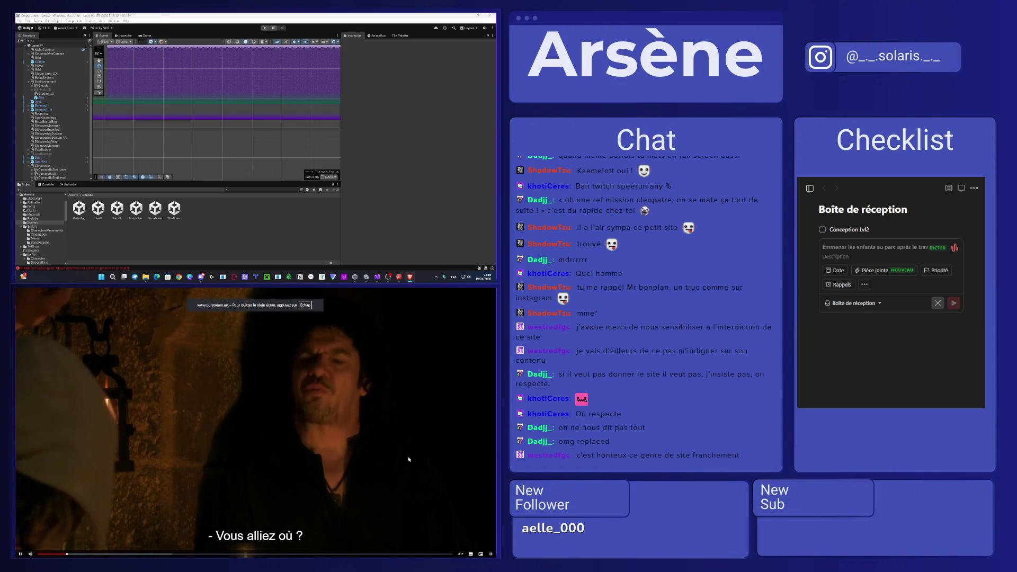
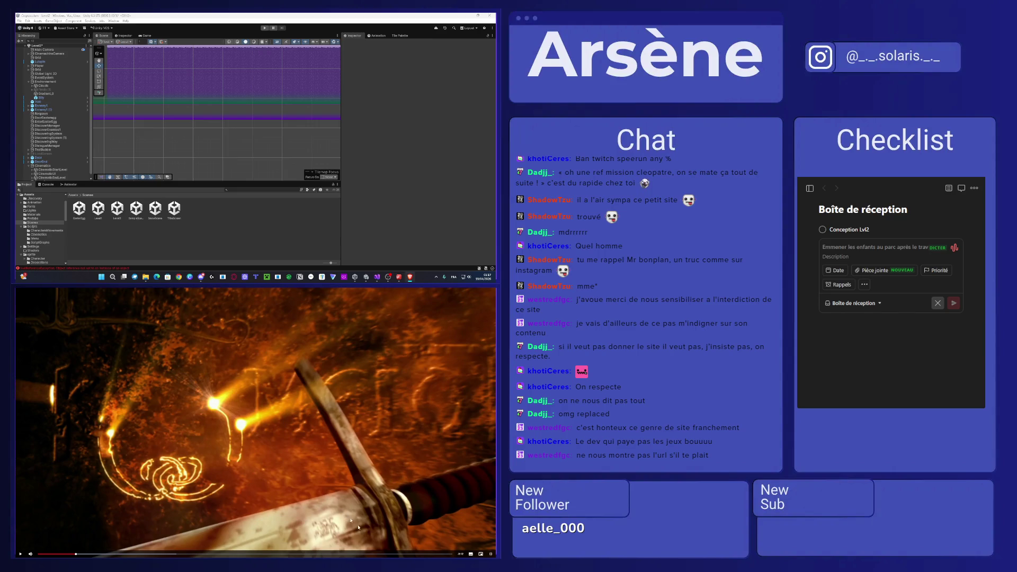
- Leave the fullscreen video and search 'rockstear fait payer un jeu crack' in a new tab
click(490, 554)
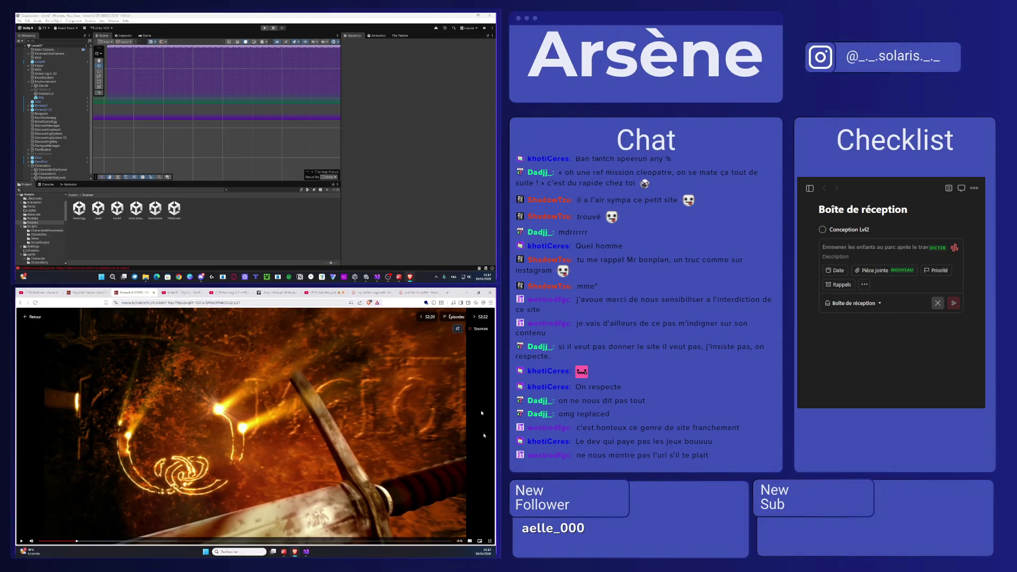
click(446, 292)
text(r)
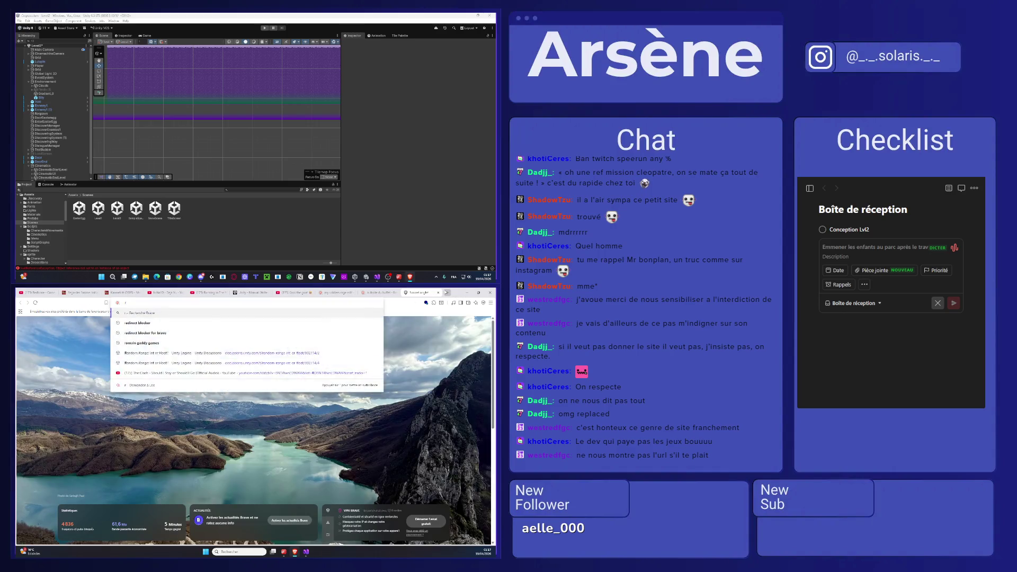
text(ockstear fait pa)
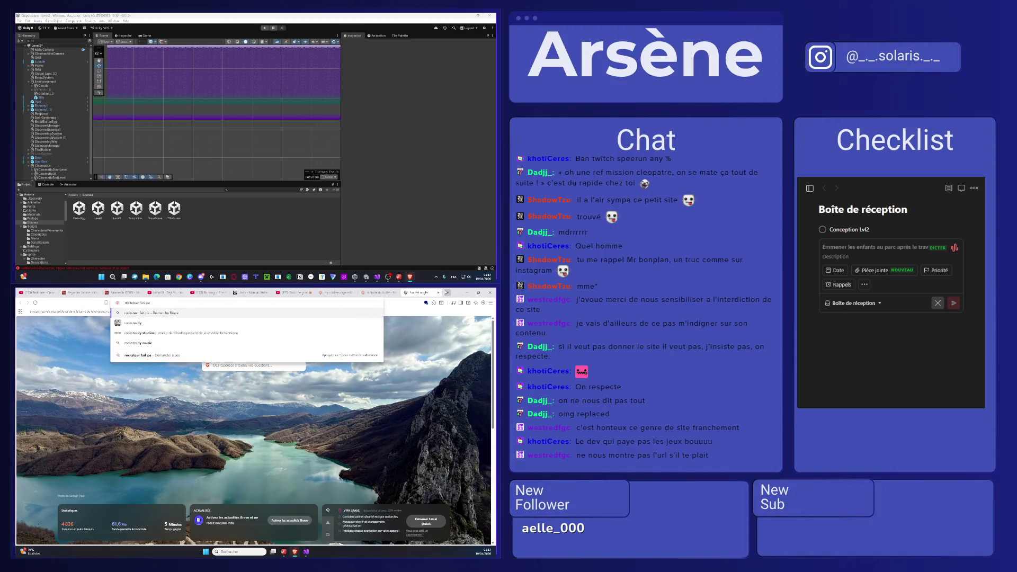
text(yer un jeu c)
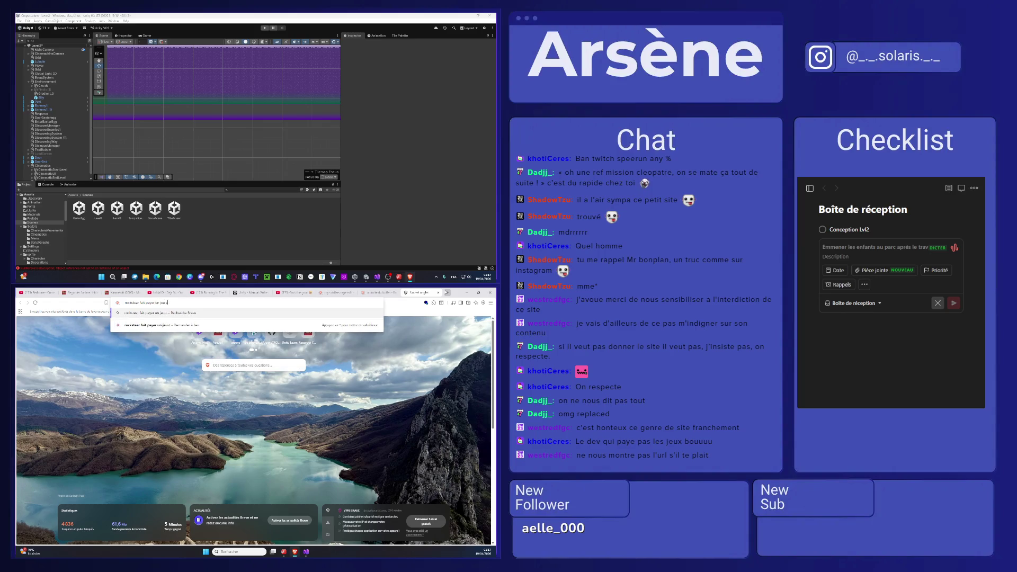
text(racke)
key(Return)
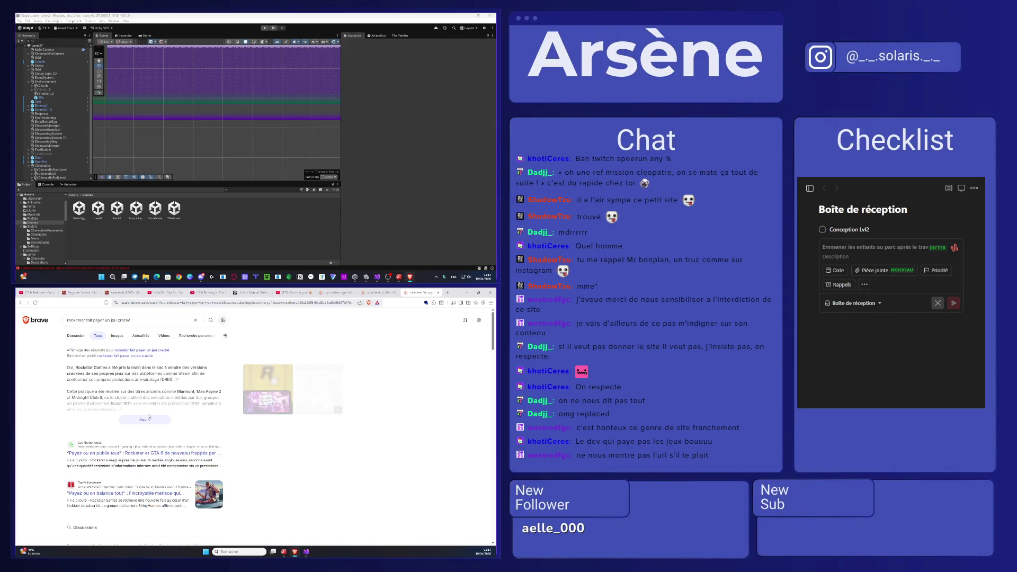
- Expand the AI summary, highlight the name Midnight Club II and switch to image results
click(161, 419)
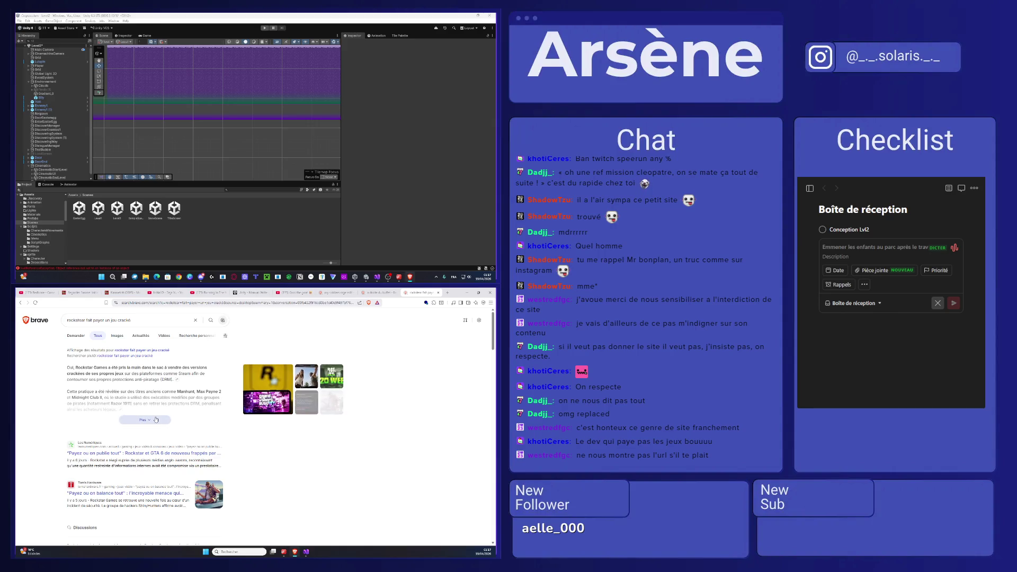
mouse_move(72, 397)
mouse_down()
mouse_move(153, 413)
mouse_move(432, 291)
mouse_up()
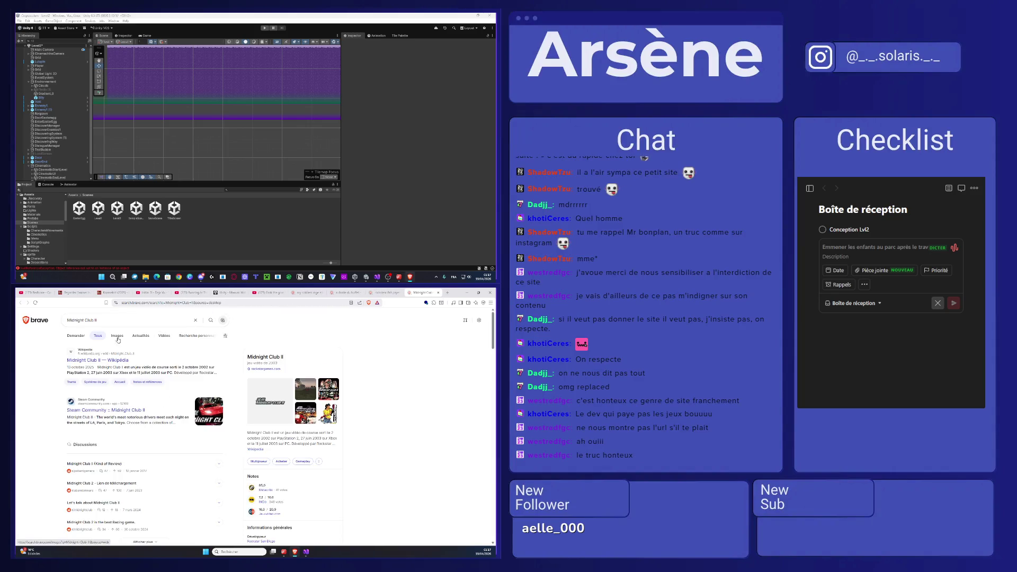
click(117, 336)
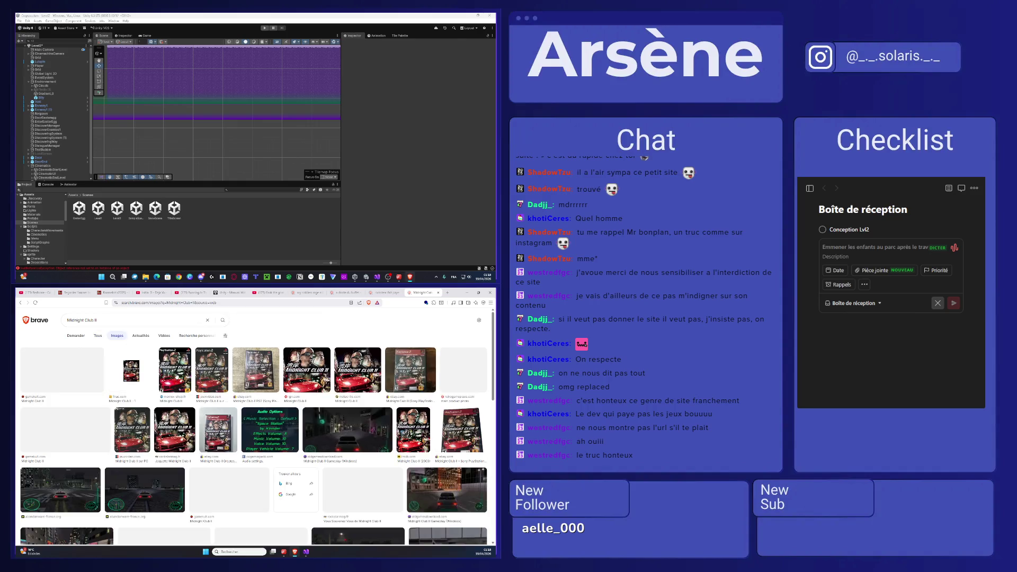
- Preview two Midnight Club II cover images, then open the game's Steam store page
click(72, 365)
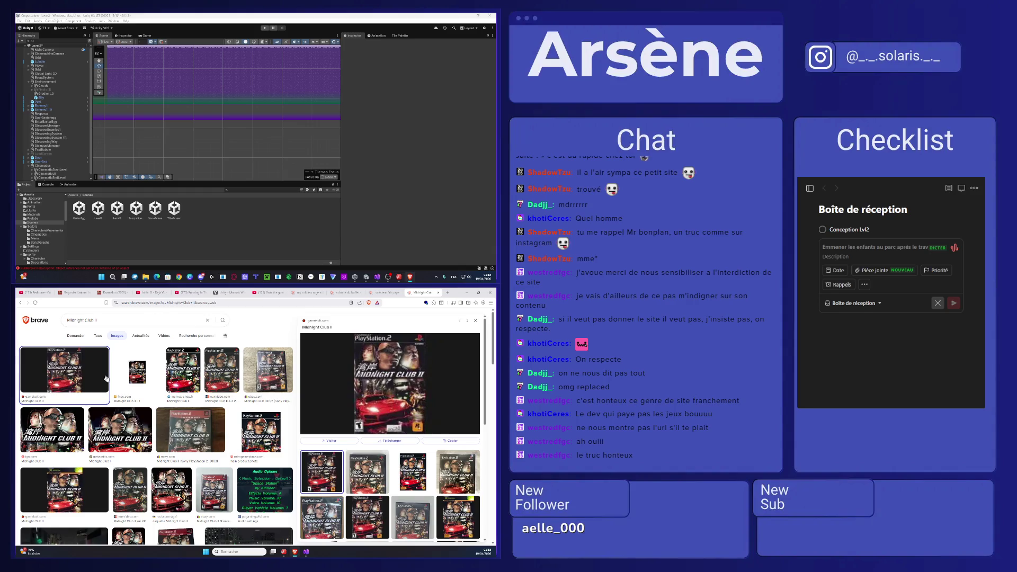
click(135, 424)
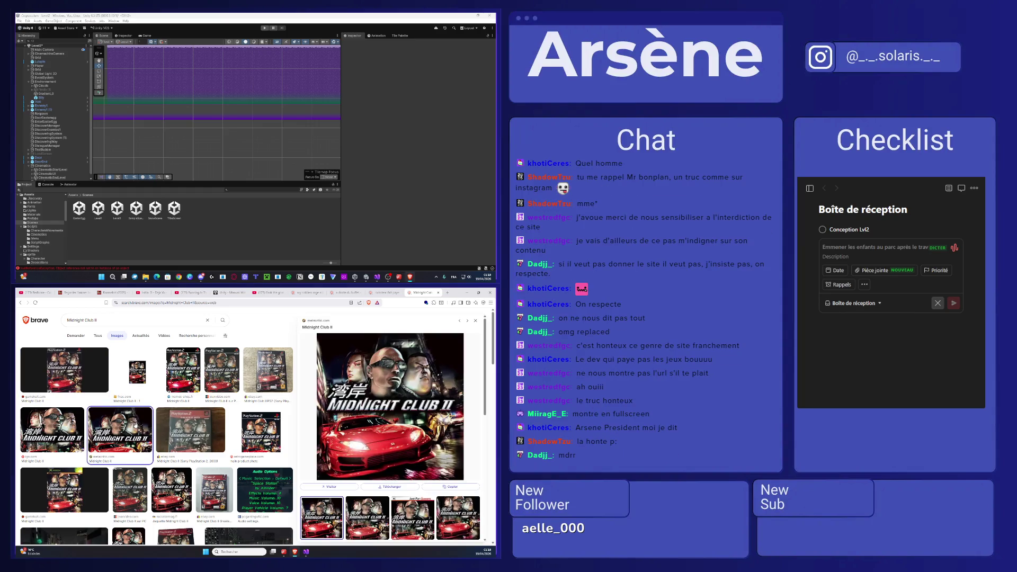
click(93, 338)
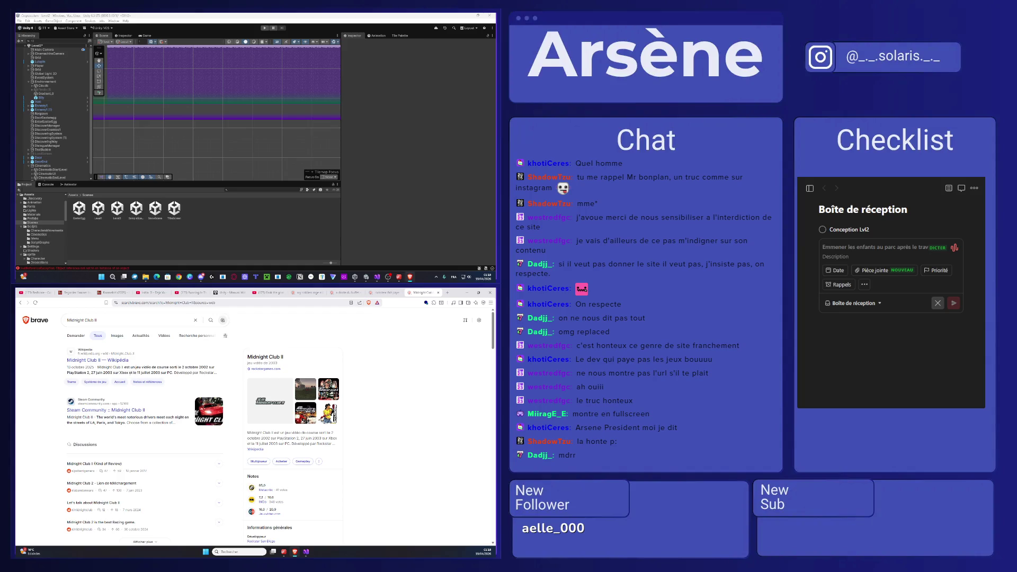
click(112, 424)
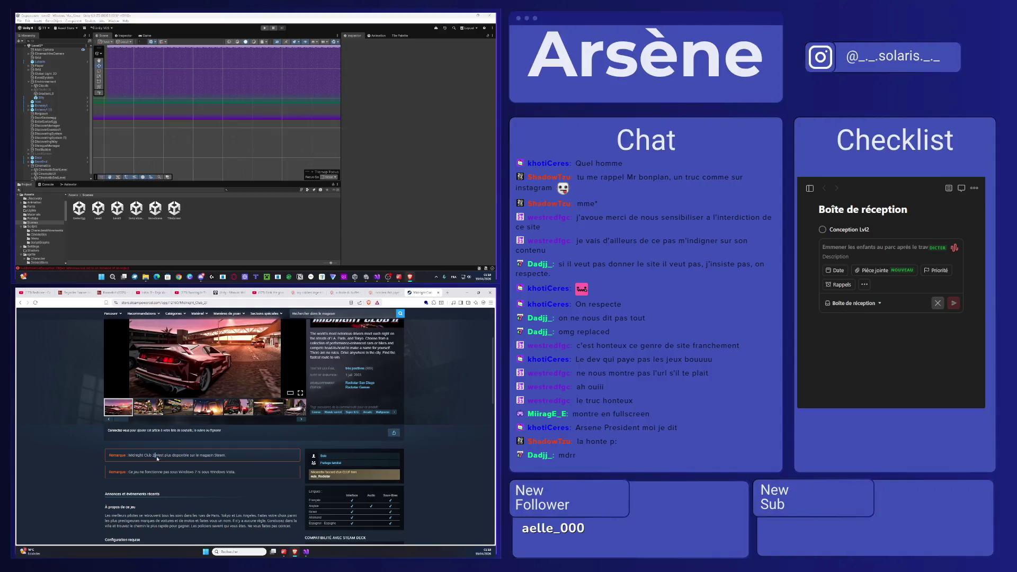
- Highlight the note saying Midnight Club 2 is no longer sold on Steam
drag(157, 459, 225, 456)
click(178, 454)
drag(137, 455, 231, 458)
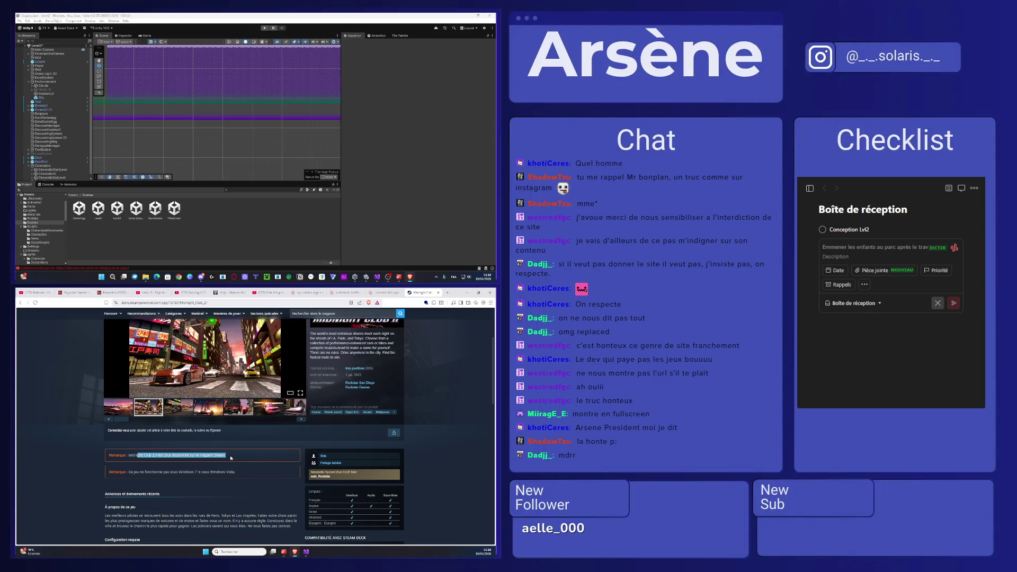
click(227, 459)
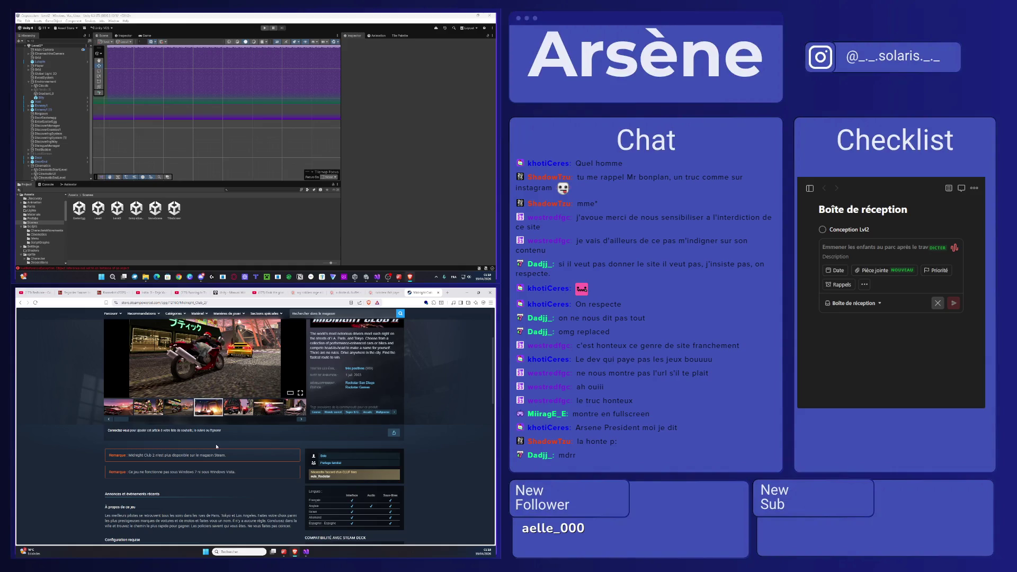
- Return to the top of the page, glance at the search results tab, and open a new tab
scroll(216, 446, up, 2)
click(318, 293)
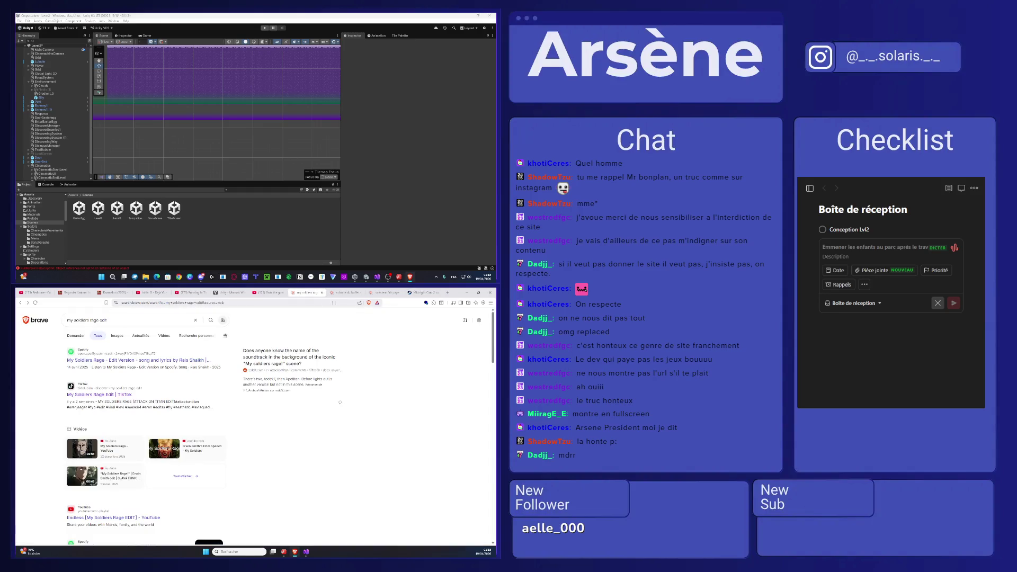
click(426, 292)
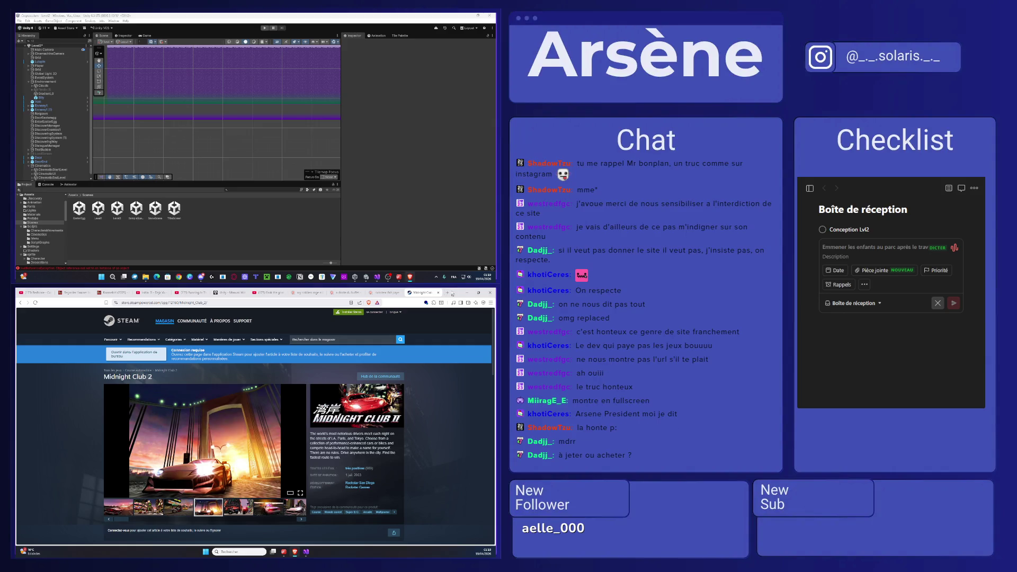
click(448, 295)
- Close the Midnight Club 2 Steam store tab
click(402, 293)
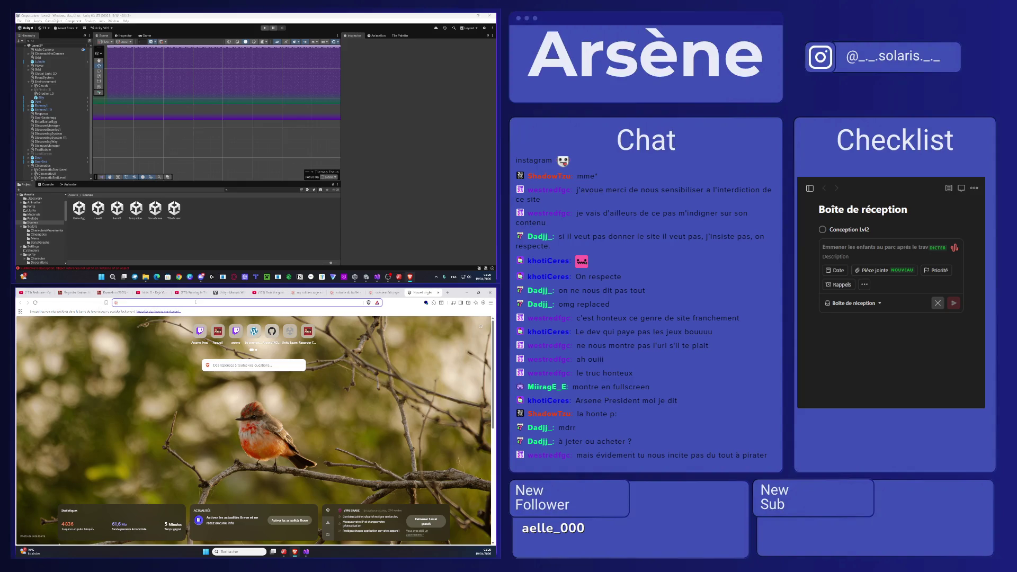
- Search 'plan b terraform' and open the Plan B: Terraform Steam store page
text(plan b t)
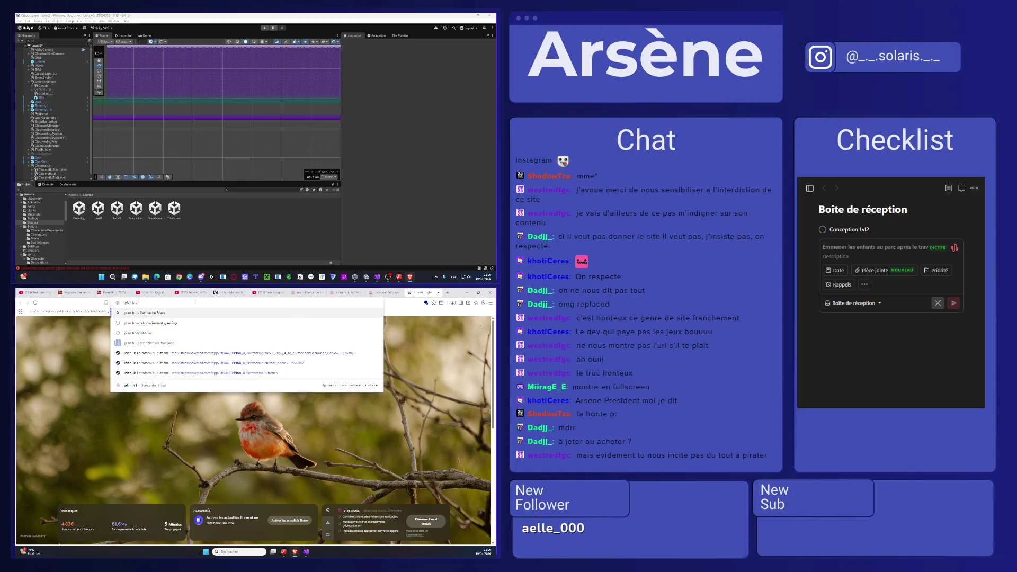
text(erraform&source=desktop)
key(Return)
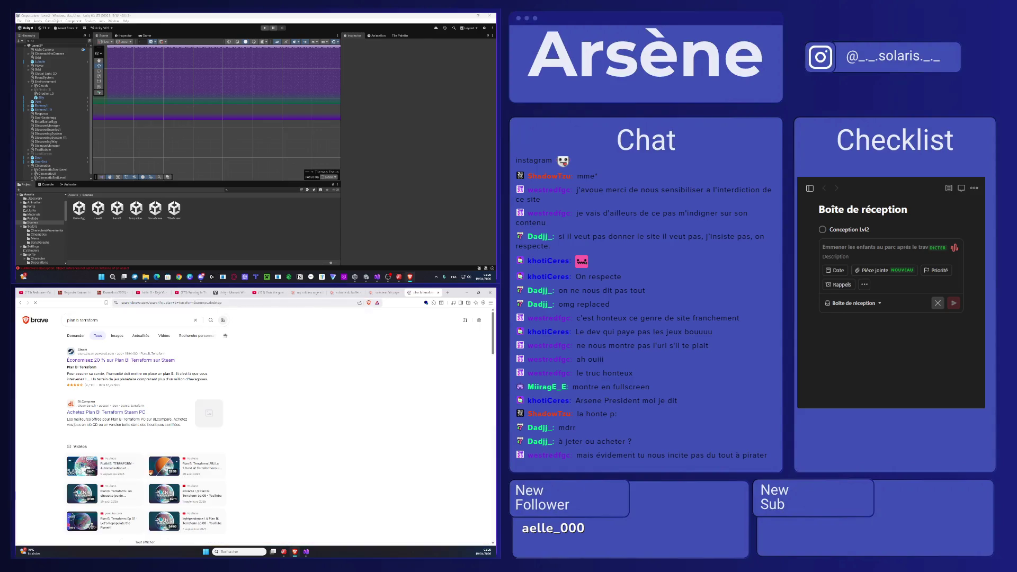
click(143, 359)
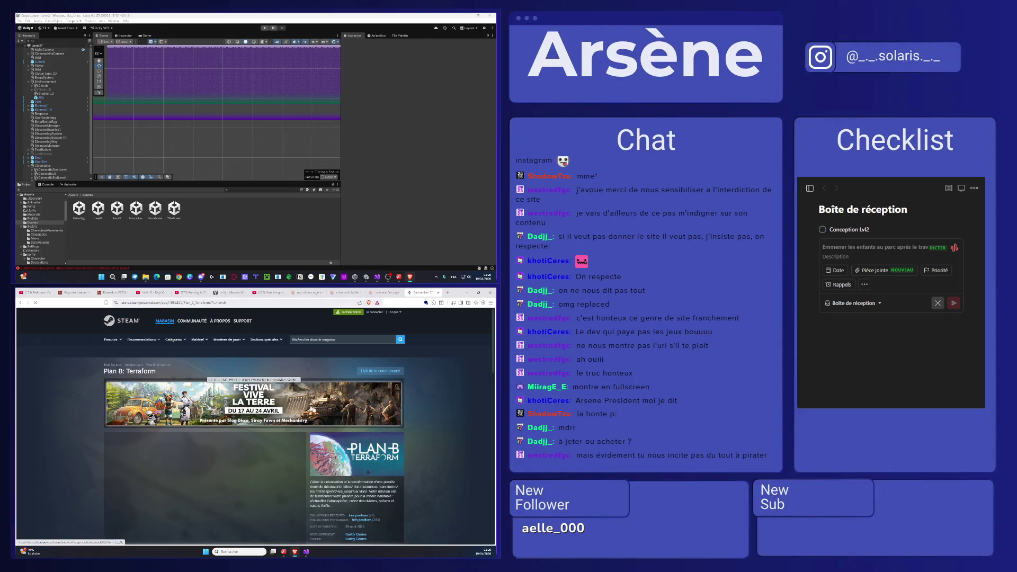
scroll(426, 419, down, 3)
scroll(287, 459, down, 1)
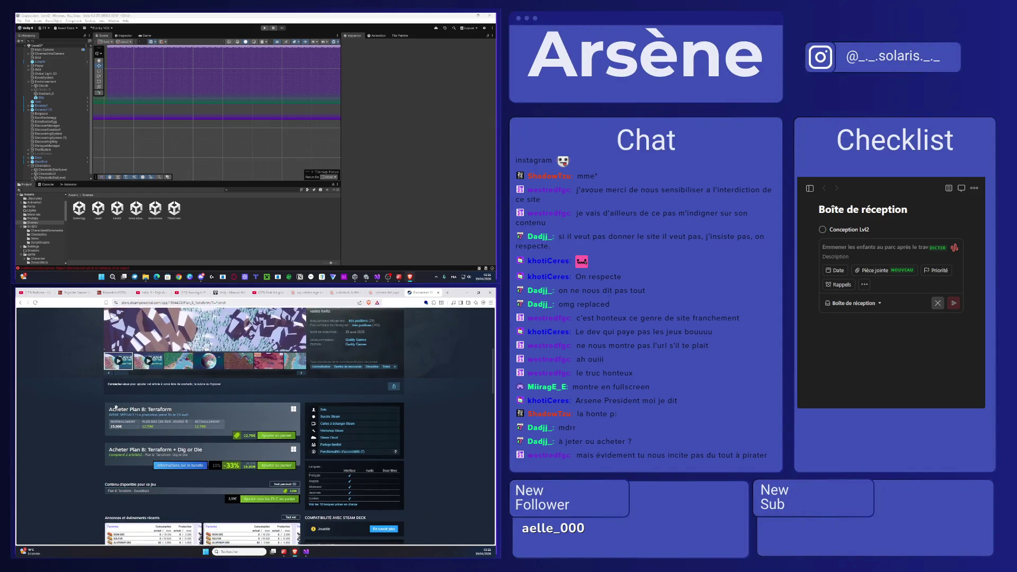
- Highlight the Acheter Plan B: Terraform heading and its 15,99€ price
mouse_move(116, 408)
mouse_down()
mouse_move(222, 414)
mouse_move(257, 436)
mouse_up()
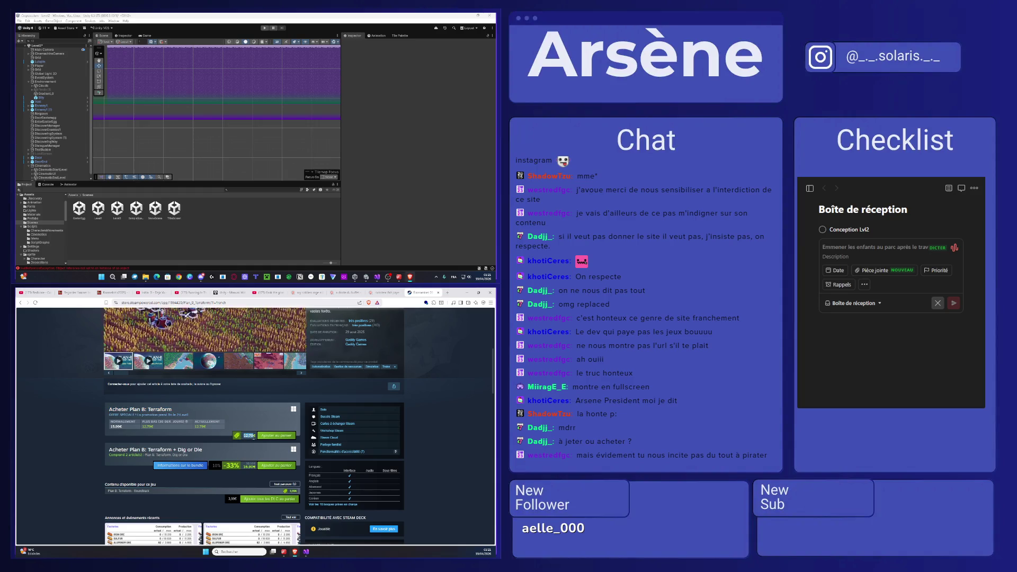
drag(155, 432, 106, 428)
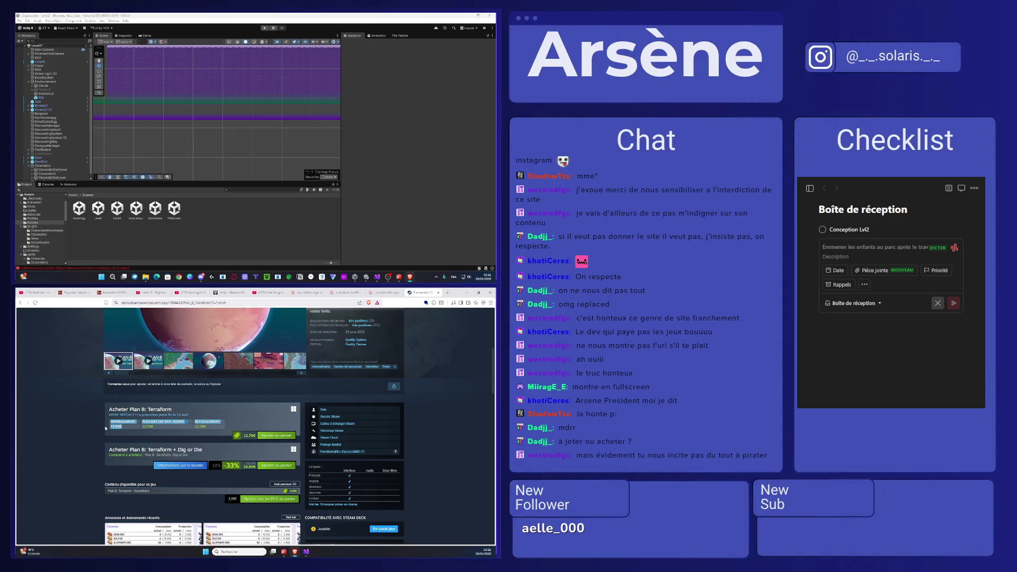
scroll(227, 437, up, 3)
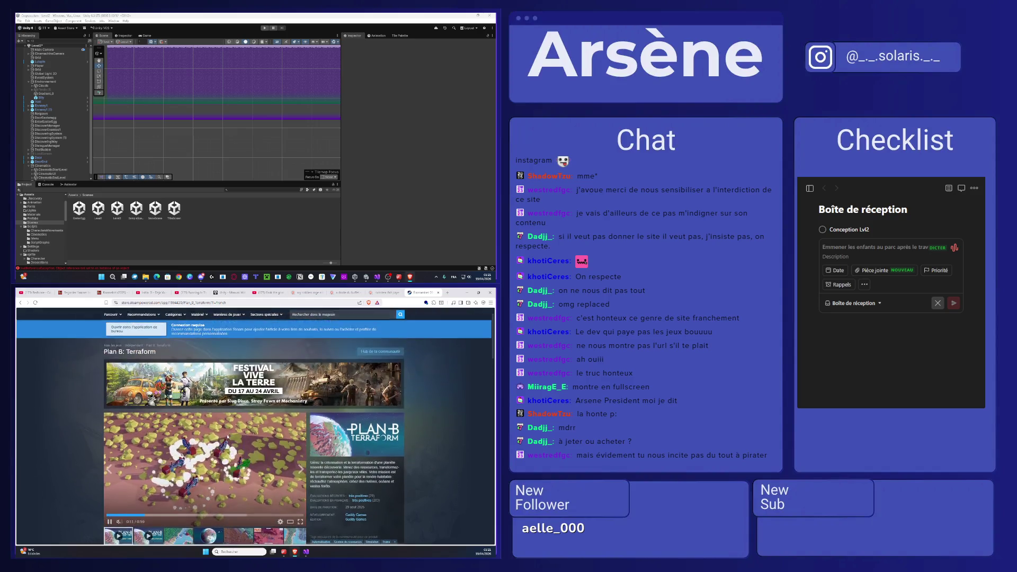
- Look at the Gaddy Games developer page, then browse the Plan B: Terraform page back to the top
click(354, 442)
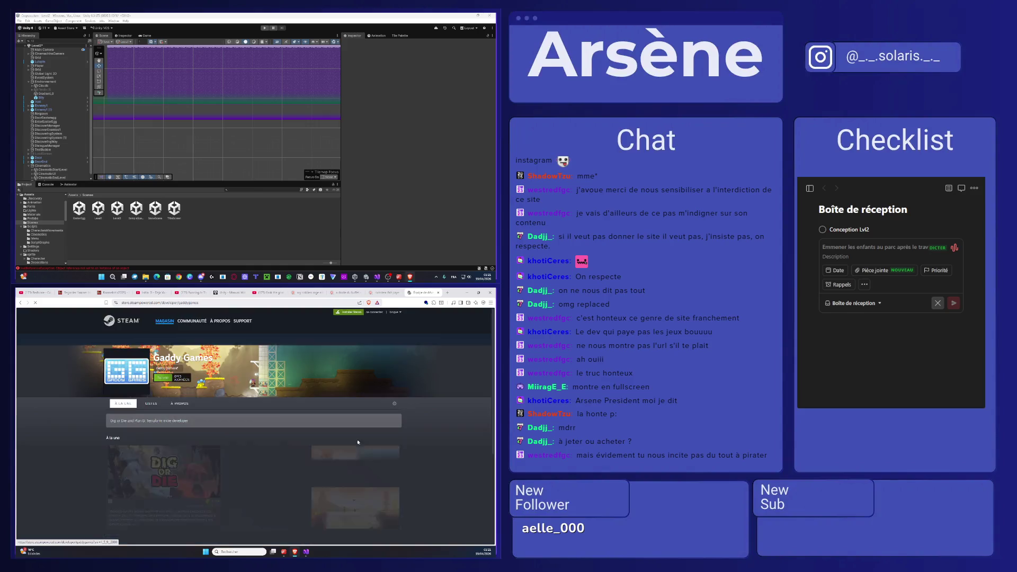
scroll(354, 441, down, 1)
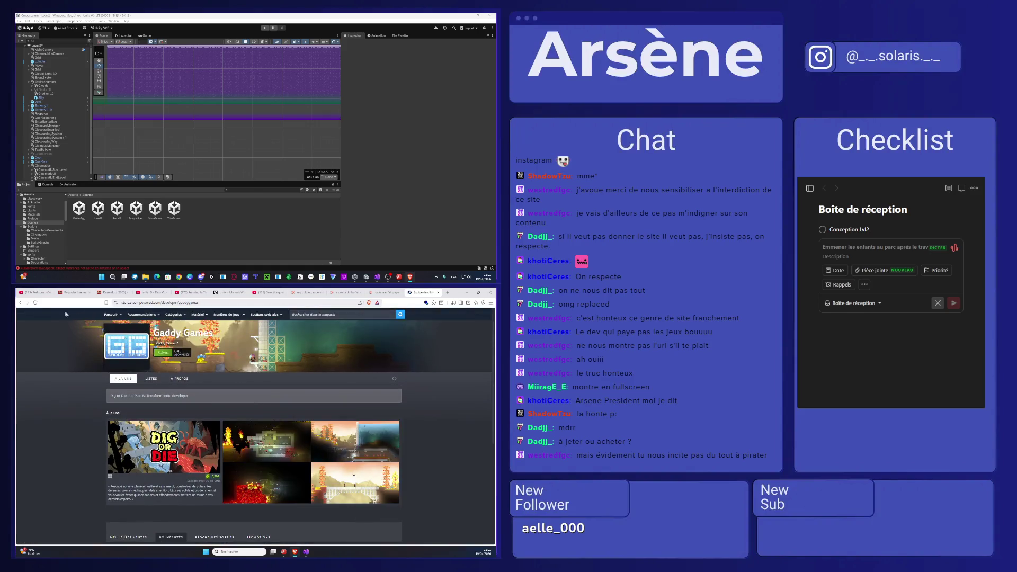
click(20, 303)
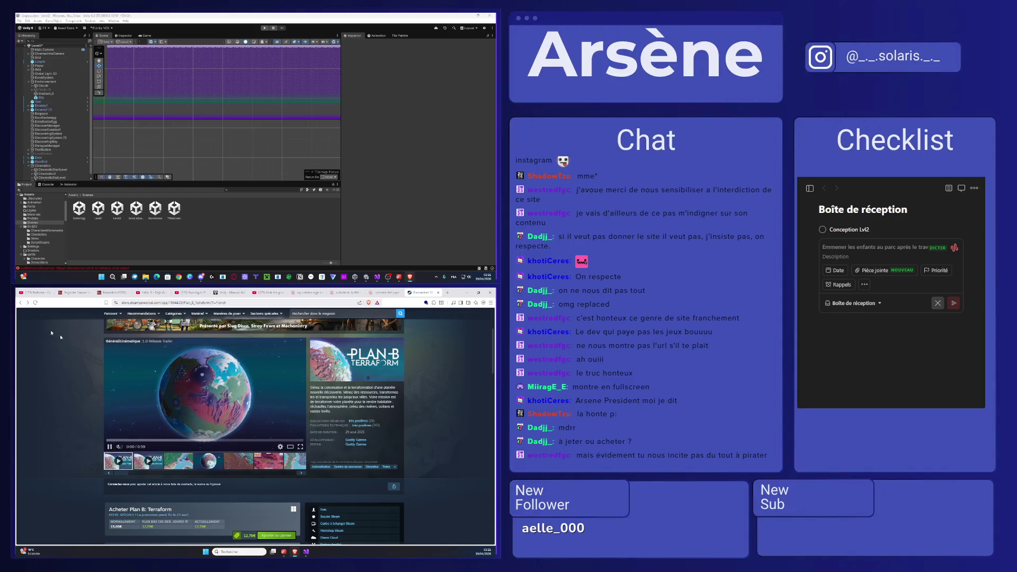
scroll(247, 402, down, 5)
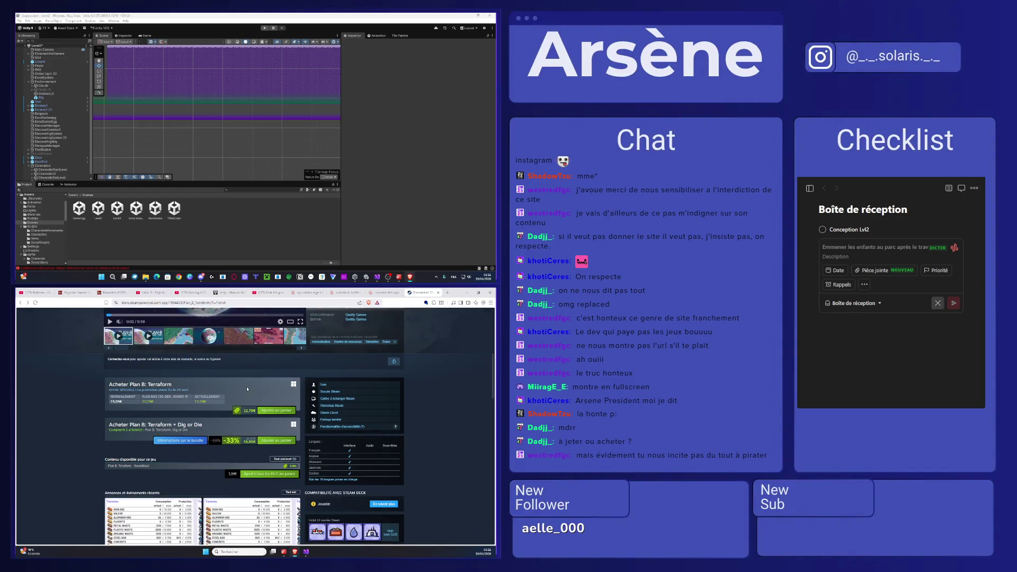
scroll(300, 387, down, 10)
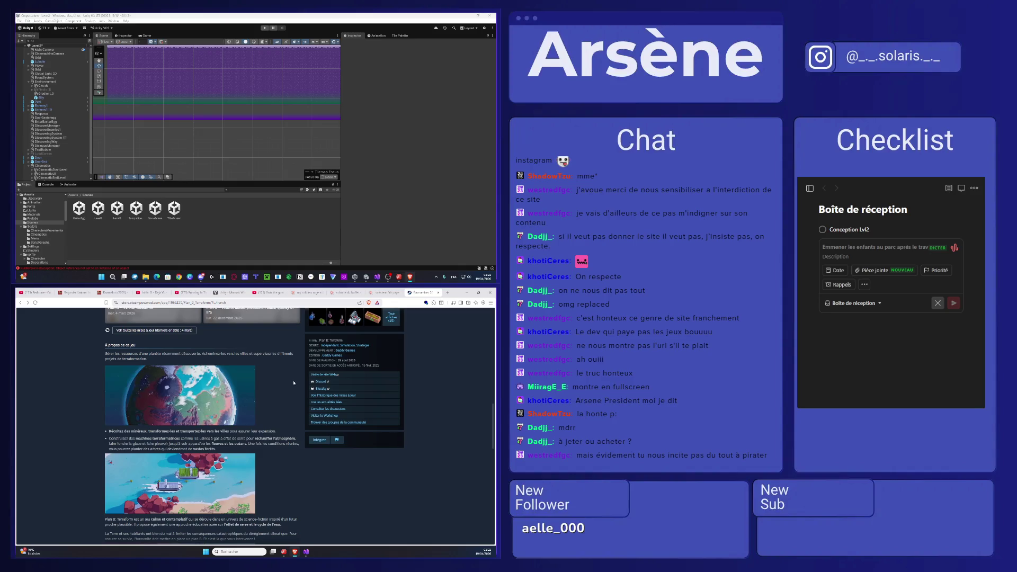
scroll(294, 383, down, 5)
scroll(294, 394, up, 5)
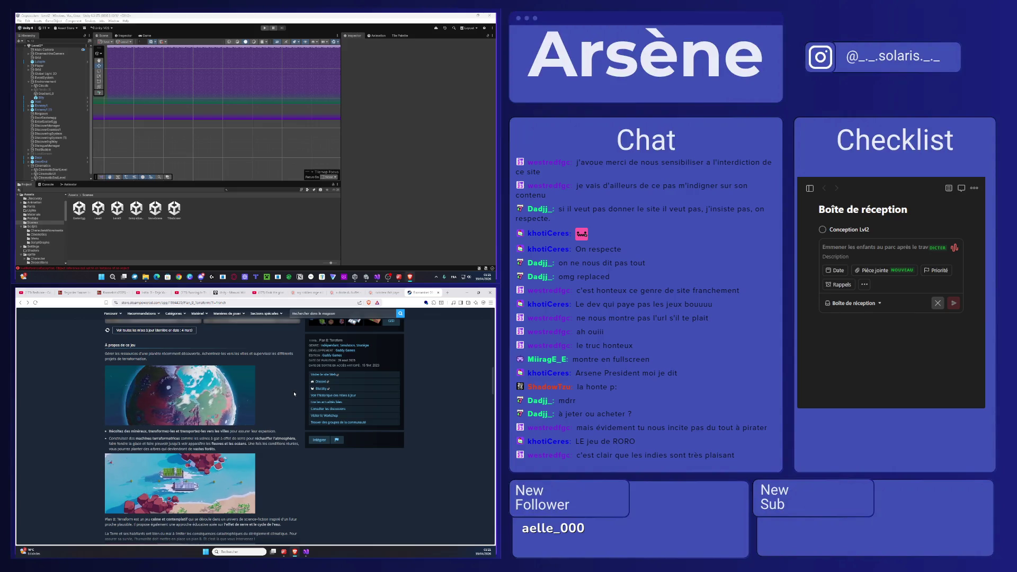
scroll(295, 393, up, 10)
- Search the Steam store for 'c' and open the Celeste store page
click(350, 316)
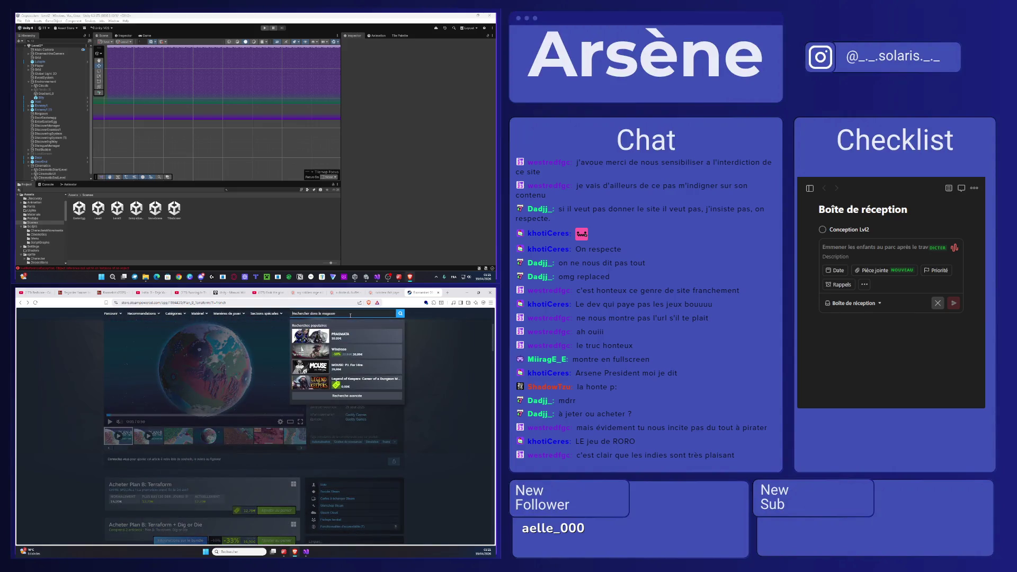
text(c)
click(350, 334)
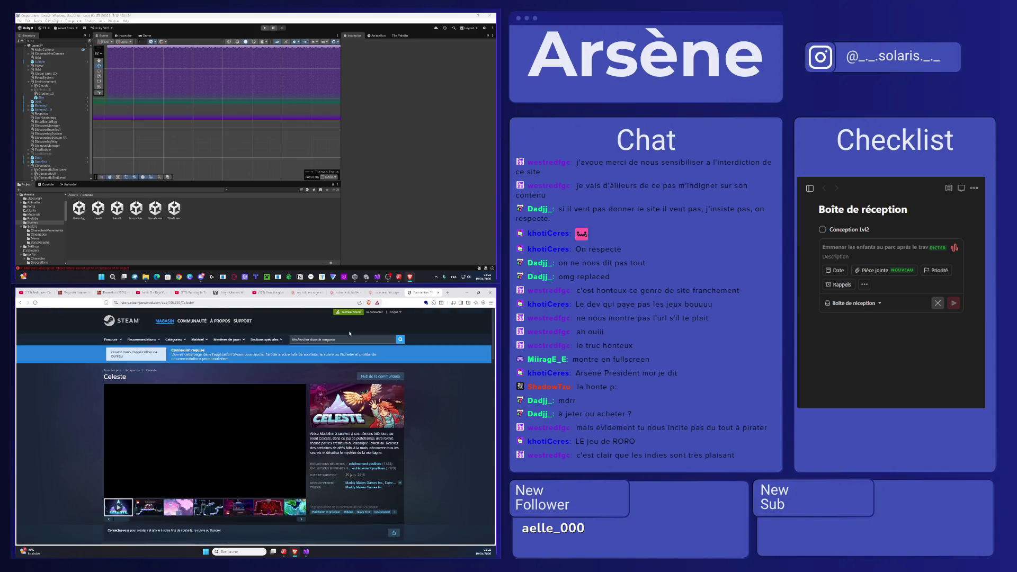
scroll(350, 333, down, 5)
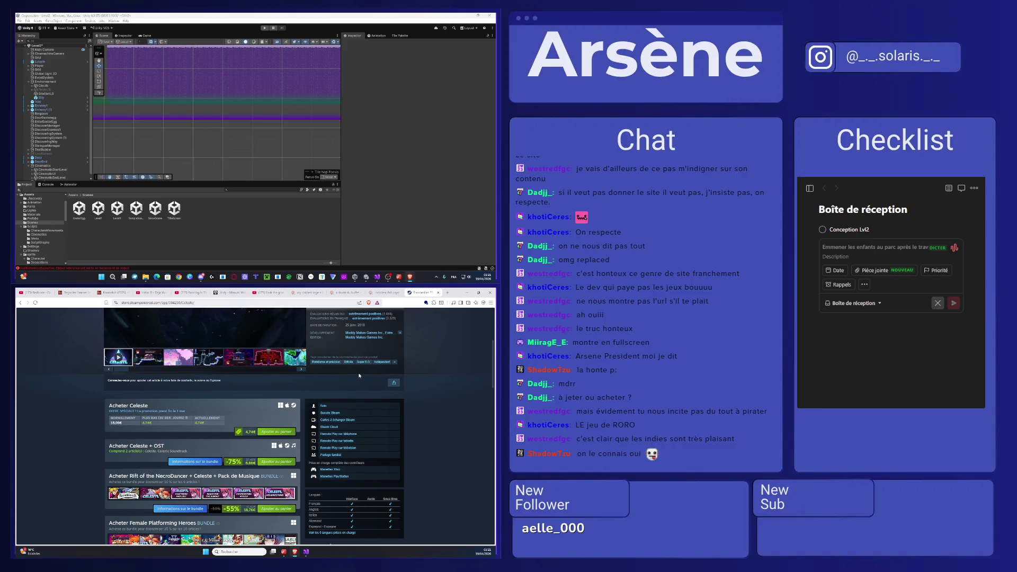
scroll(360, 371, up, 1)
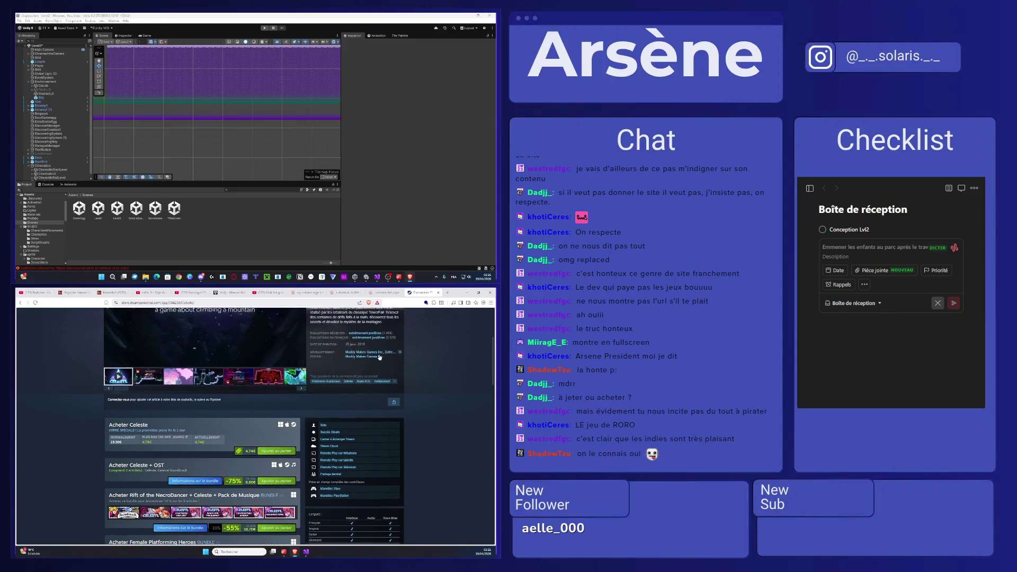
- Check other games by Maddy Makes Games Inc., then view the pink Celeste screenshot
click(362, 362)
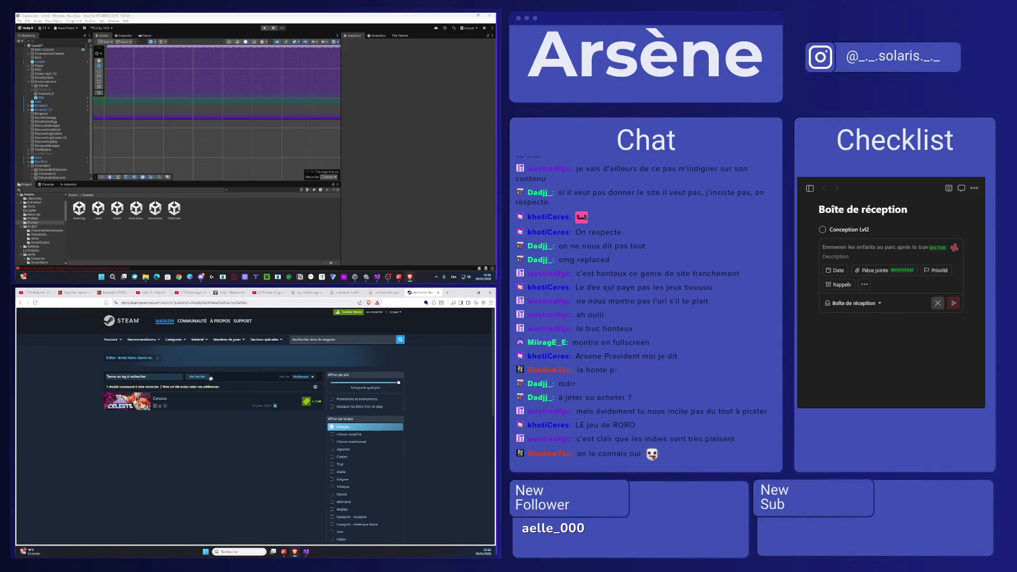
click(20, 303)
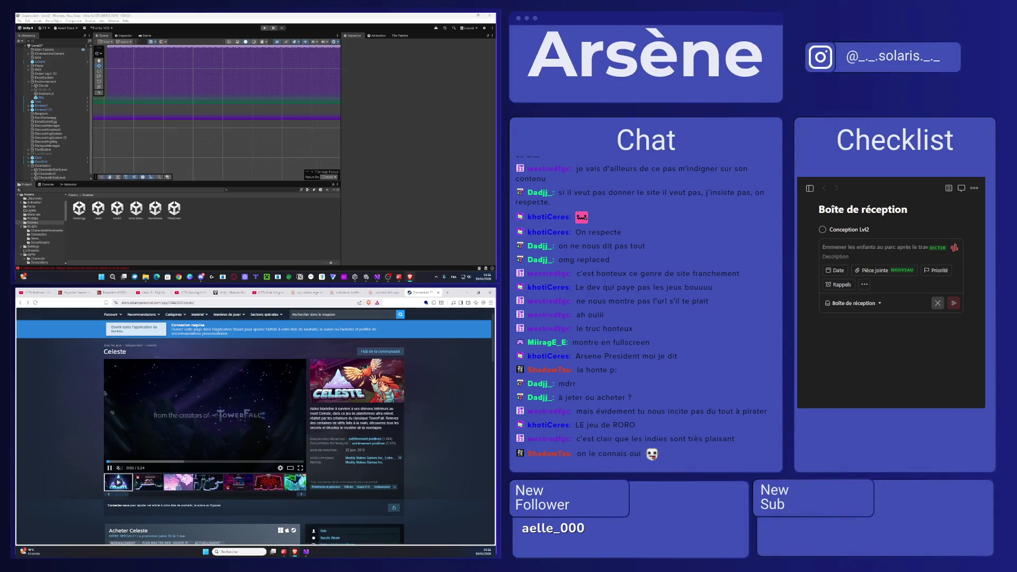
click(184, 487)
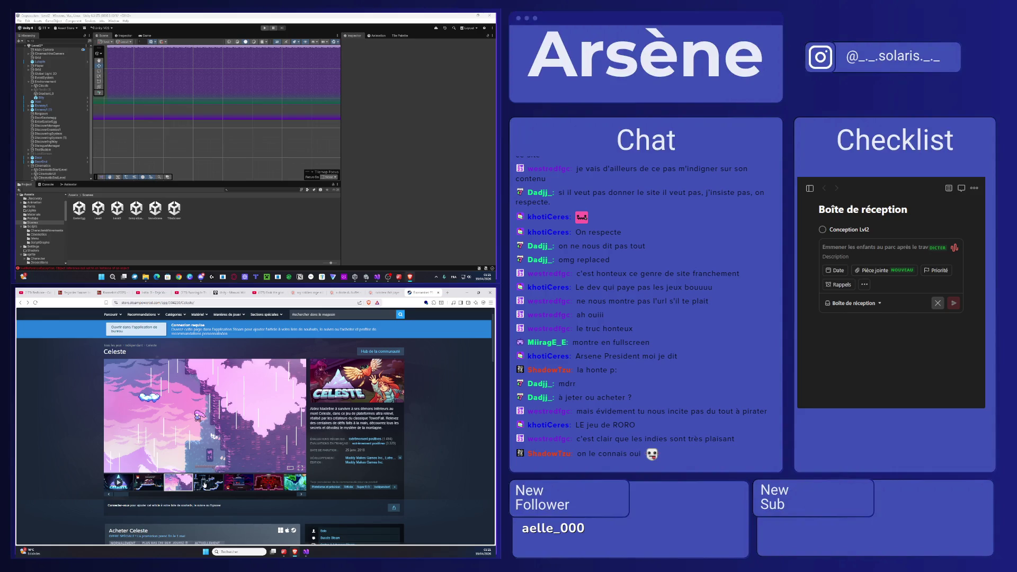
- Select the struck-through 69,91€ Celeste bundle price
scroll(205, 484, down, 5)
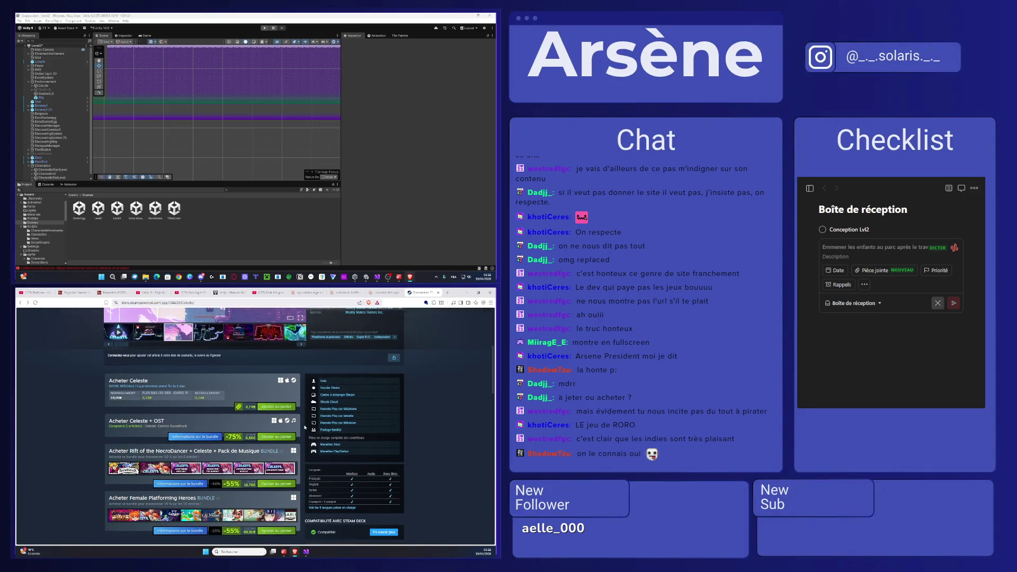
scroll(253, 439, down, 3)
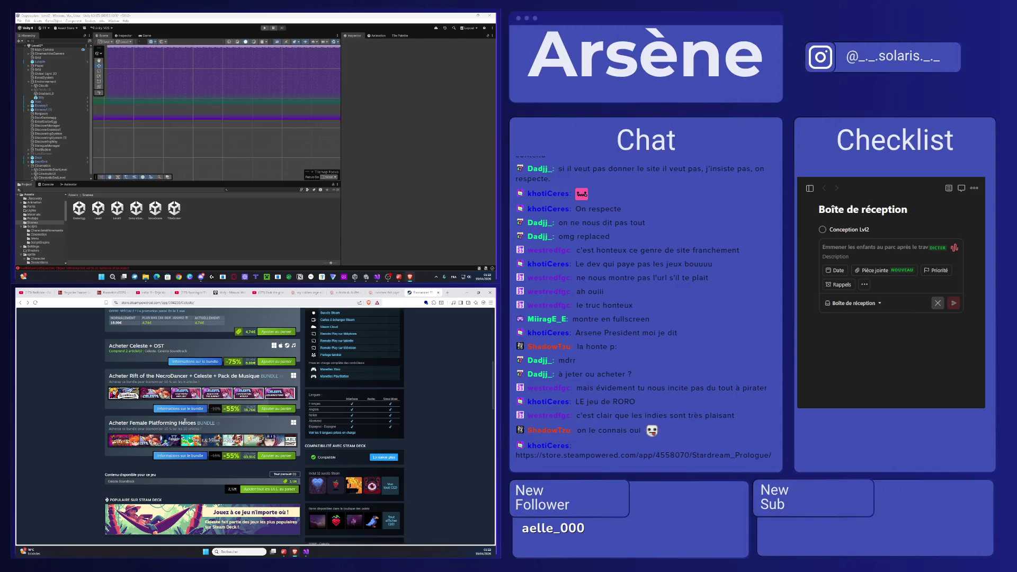
drag(242, 459, 258, 460)
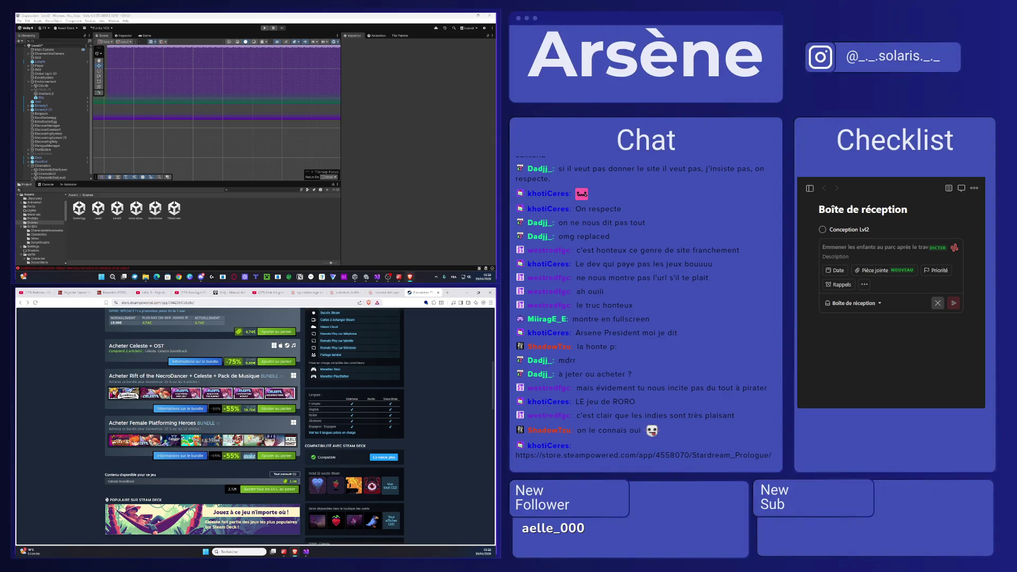
click(257, 459)
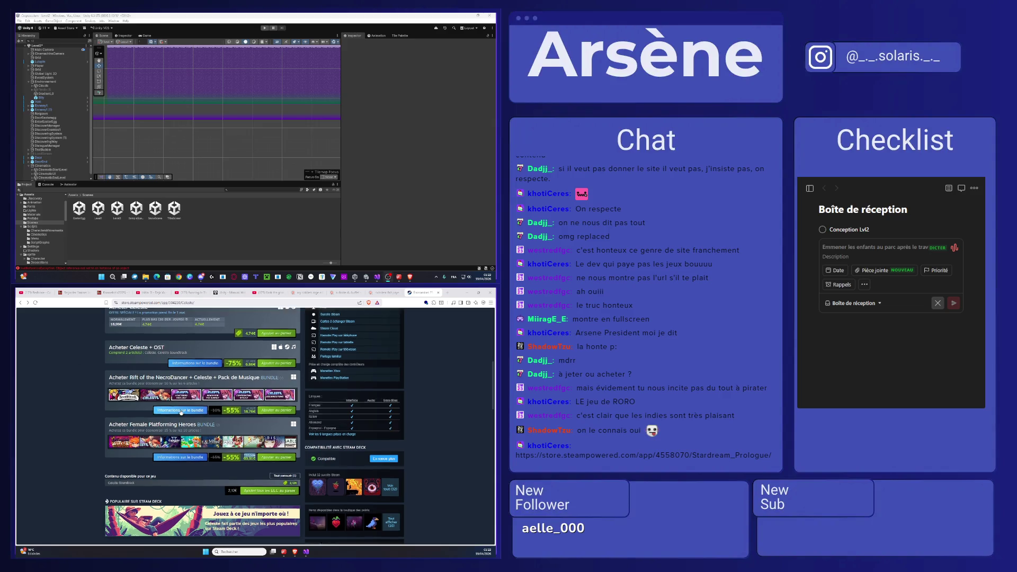
- Select Celeste's 4,74€ sale price and 18,99€ normal price
scroll(202, 410, up, 3)
double_click(251, 432)
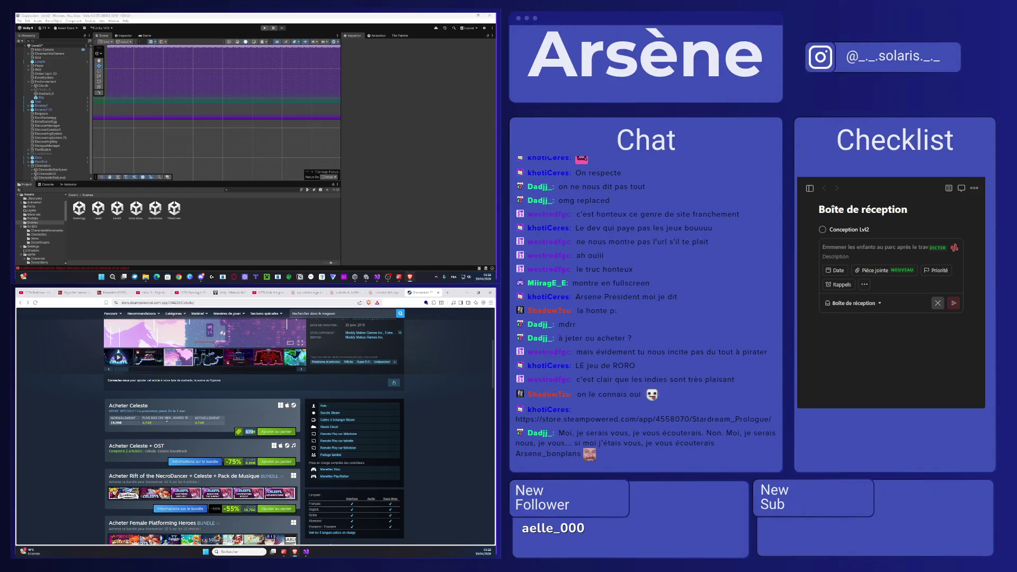
double_click(116, 422)
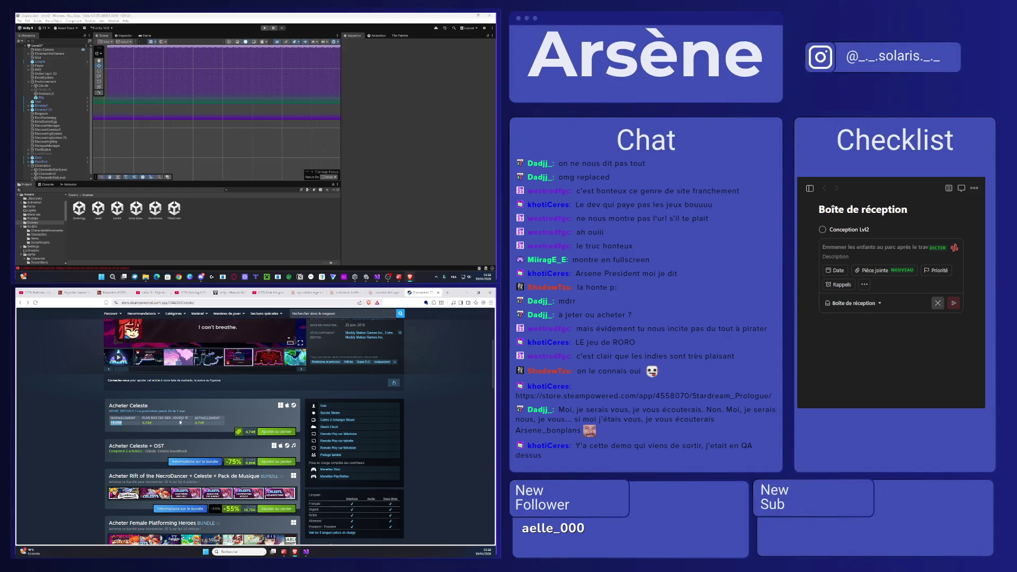
scroll(128, 424, up, 5)
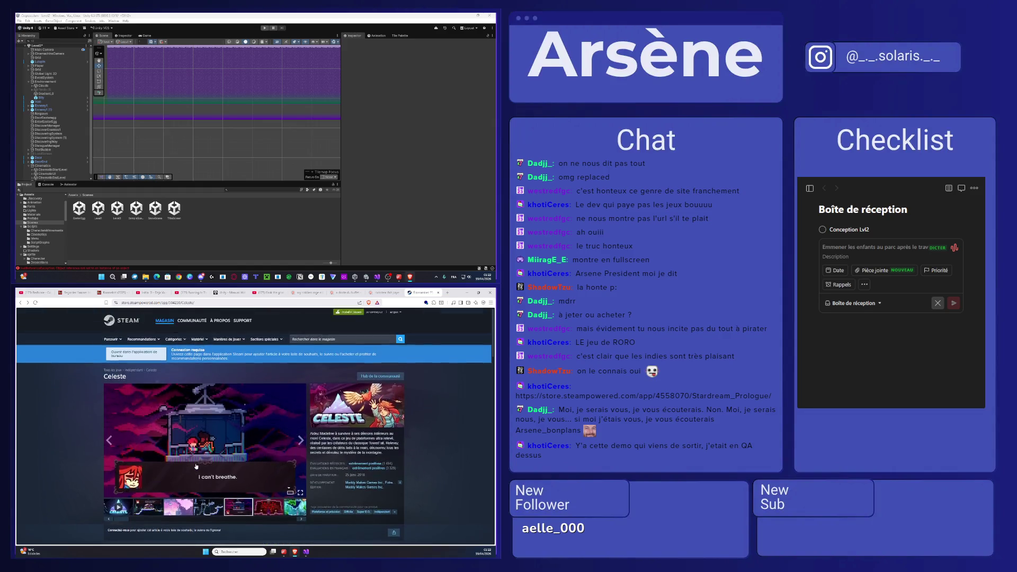
scroll(128, 425, down, 6)
scroll(204, 464, up, 4)
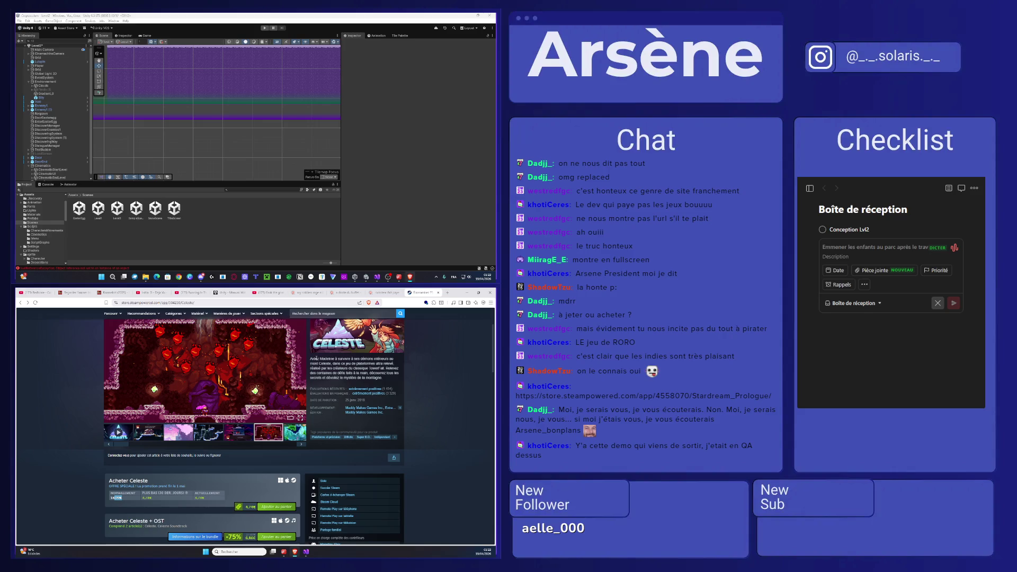
- Search 'how long to beat' in a new tab and open the HowLongToBeat website
click(445, 290)
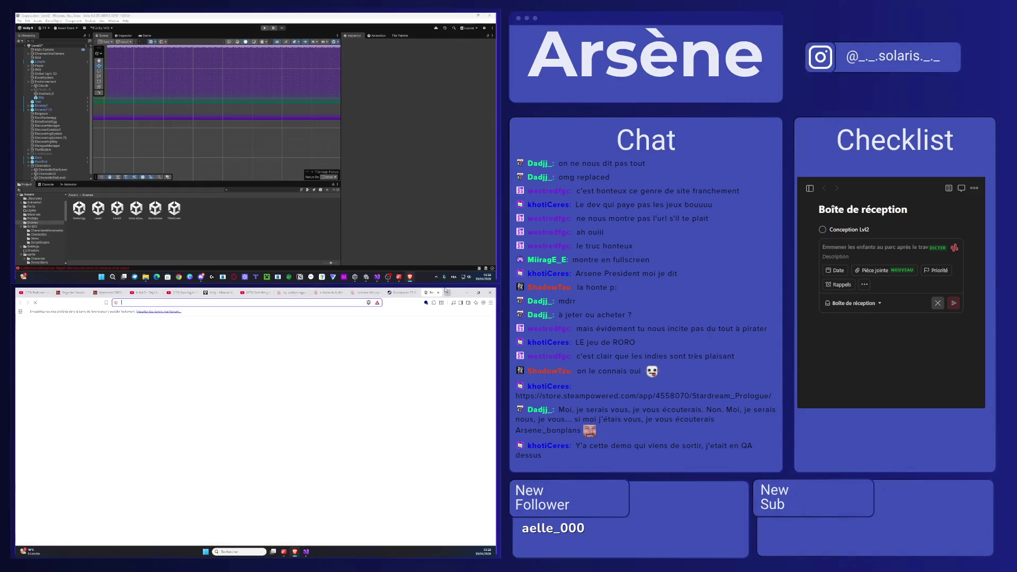
text(how lon)
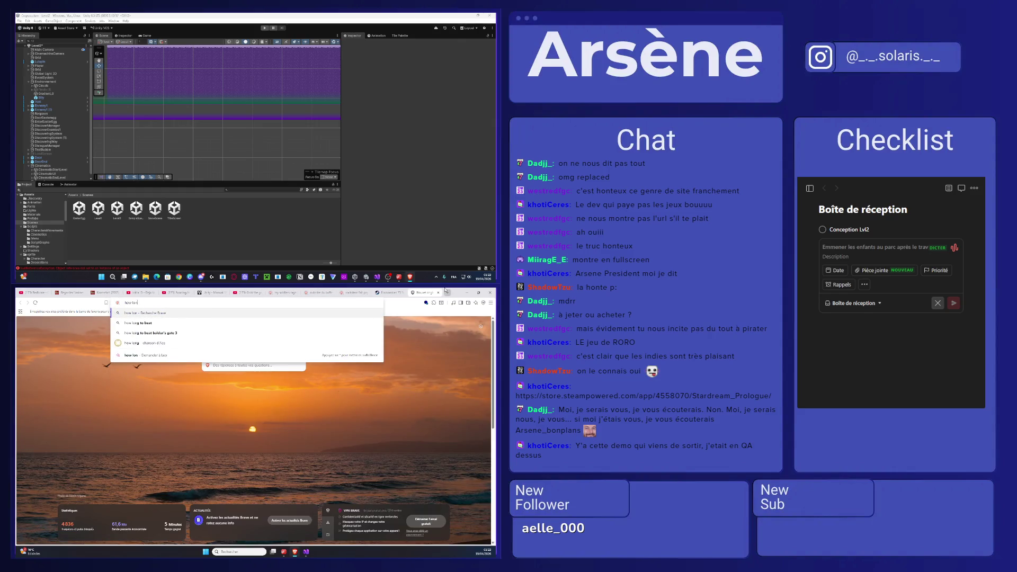
text(g to beat)
key(Return)
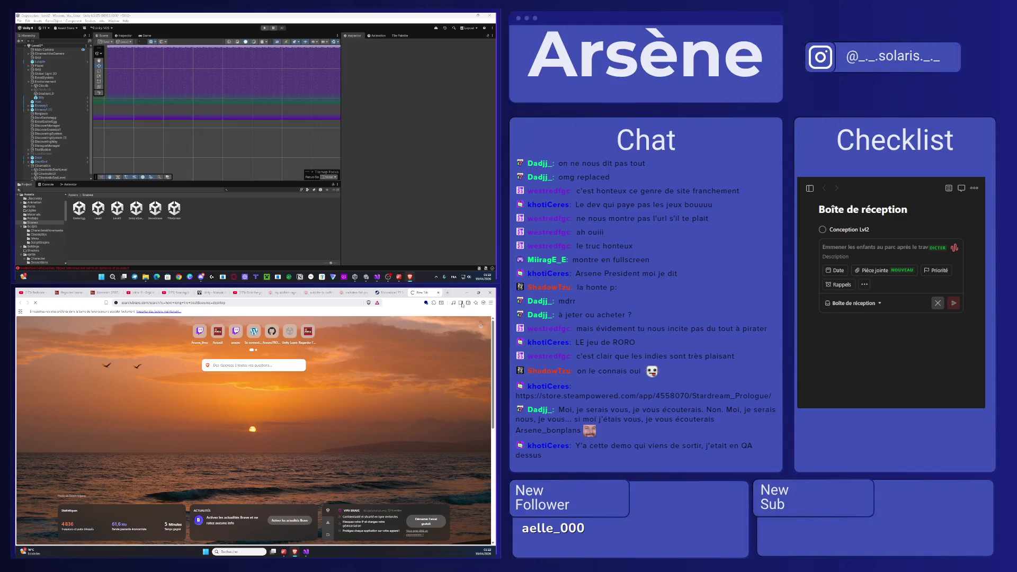
click(121, 377)
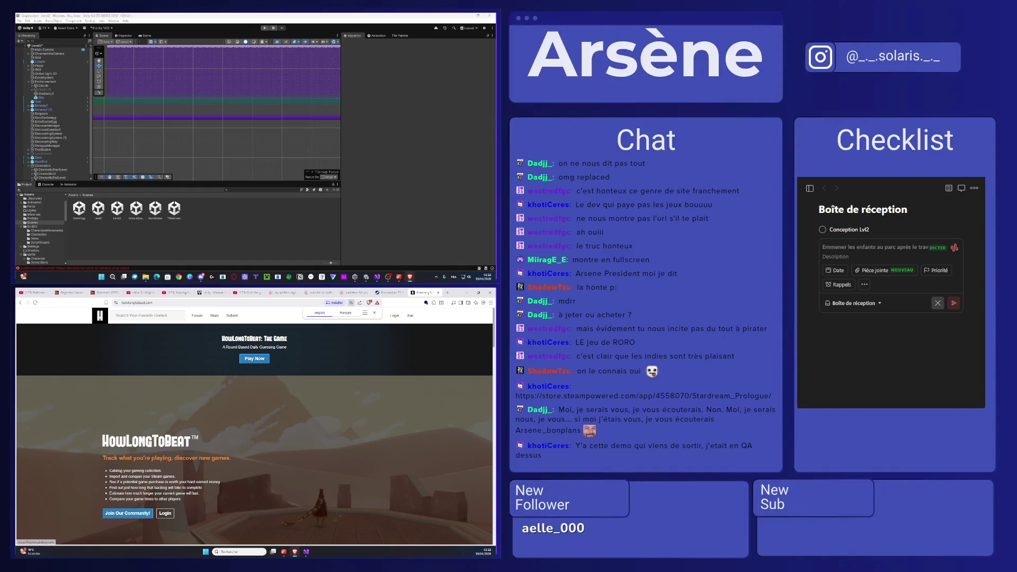
- Find Celeste on HowLongToBeat and select its 8½ Hours main story time
click(148, 316)
text(celeste)
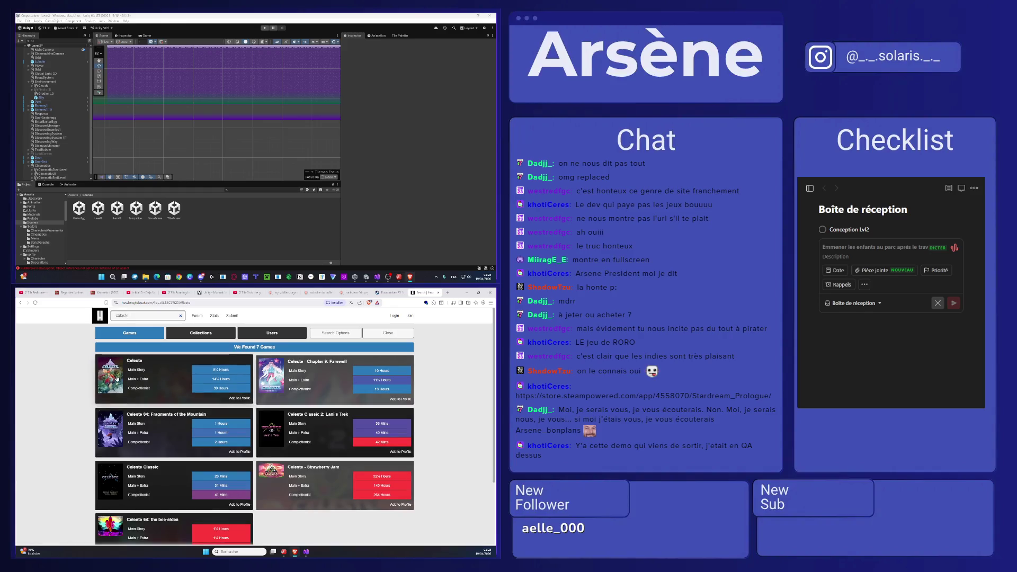
click(117, 378)
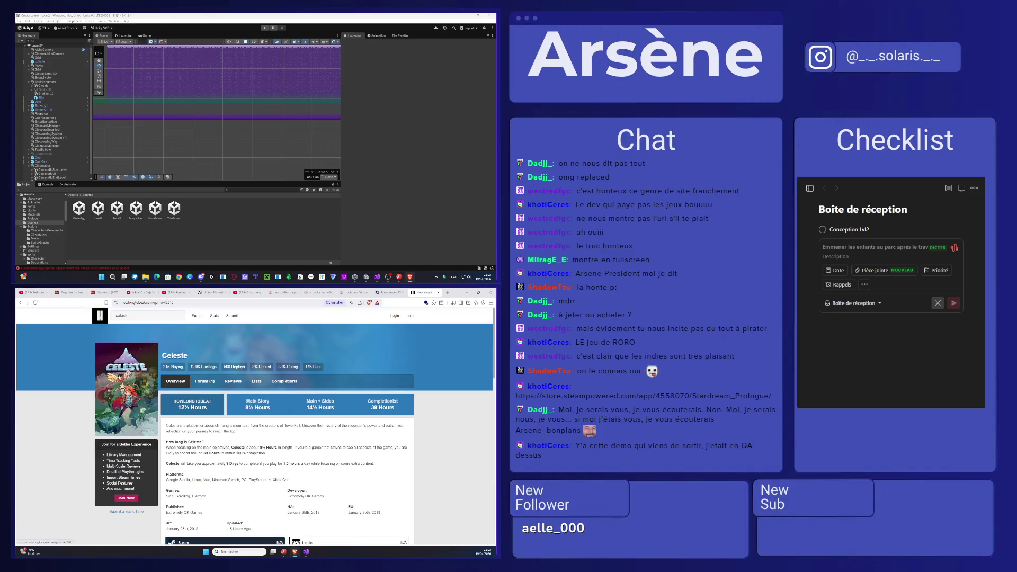
drag(245, 407, 280, 410)
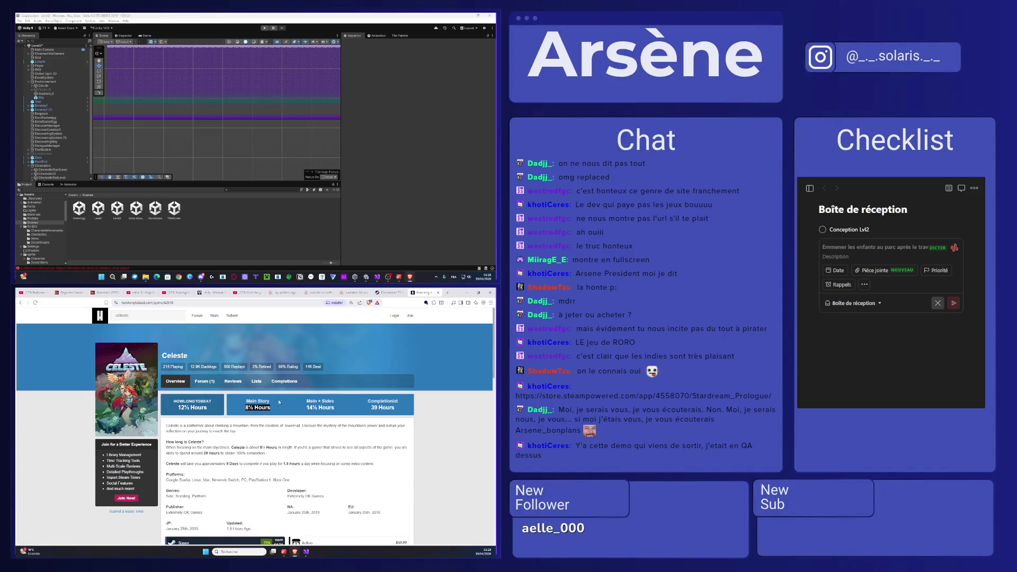
- Close the Steam Celeste tab and open a fresh new tab
click(391, 291)
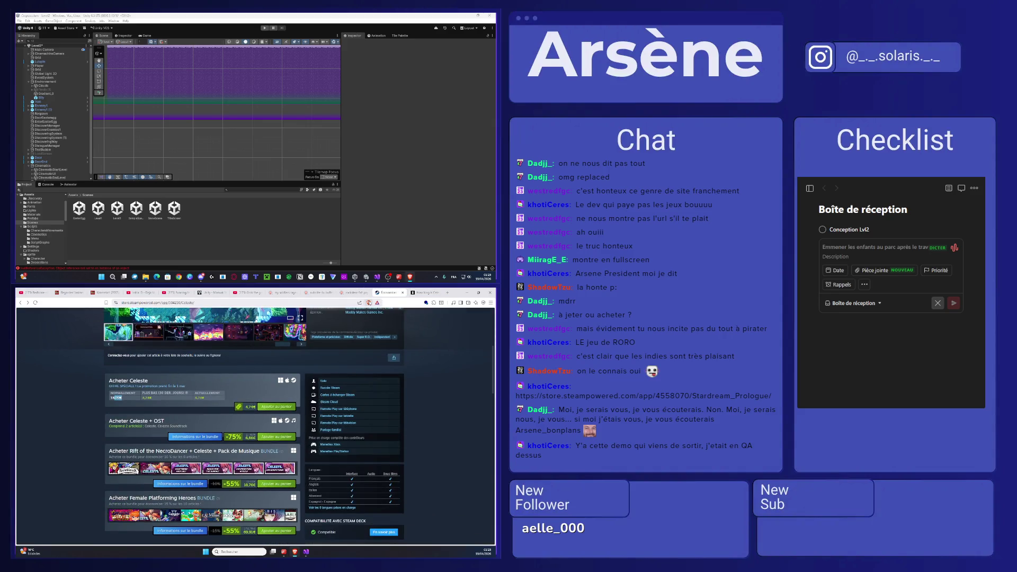
scroll(254, 424, up, 3)
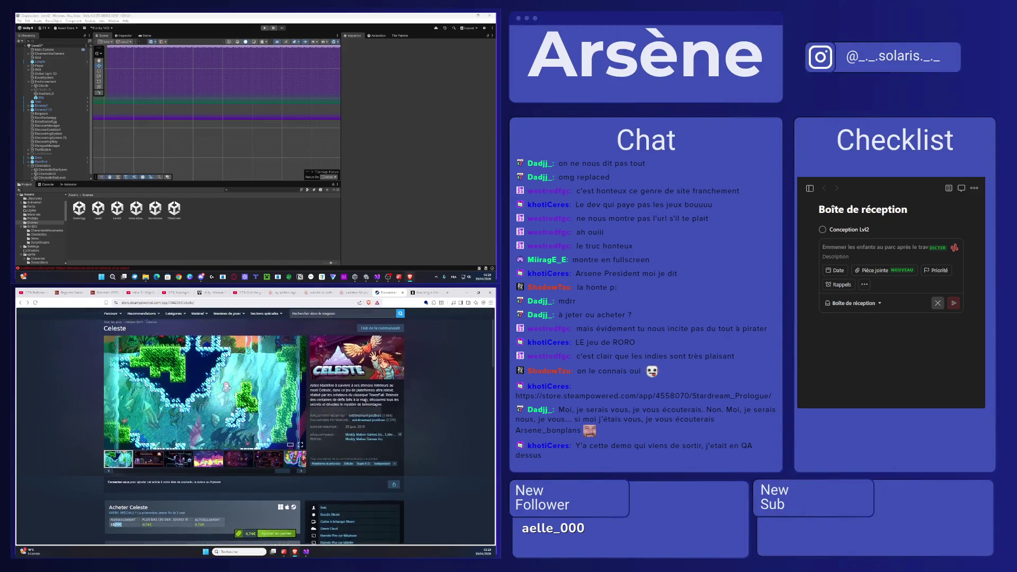
click(353, 338)
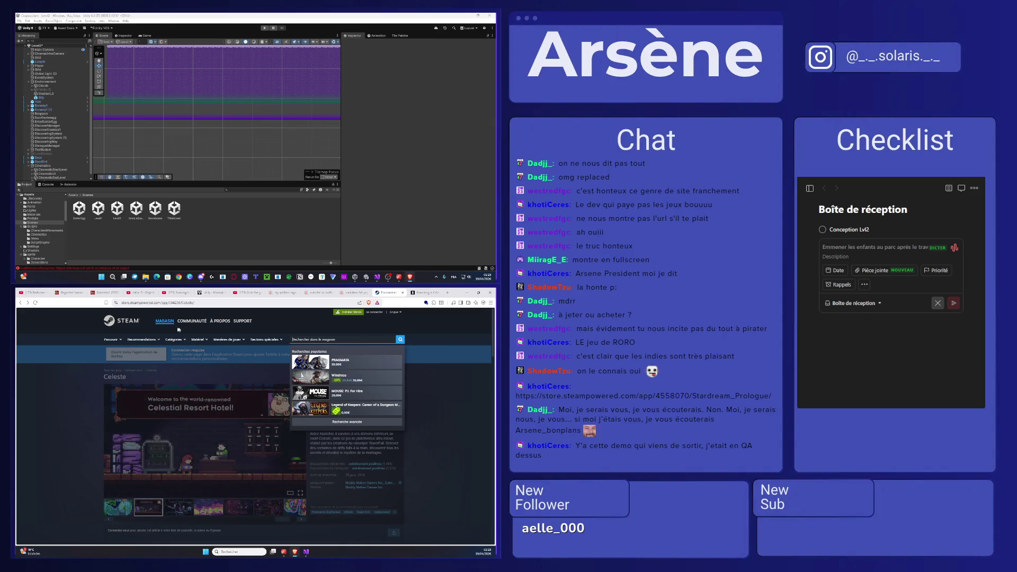
click(290, 334)
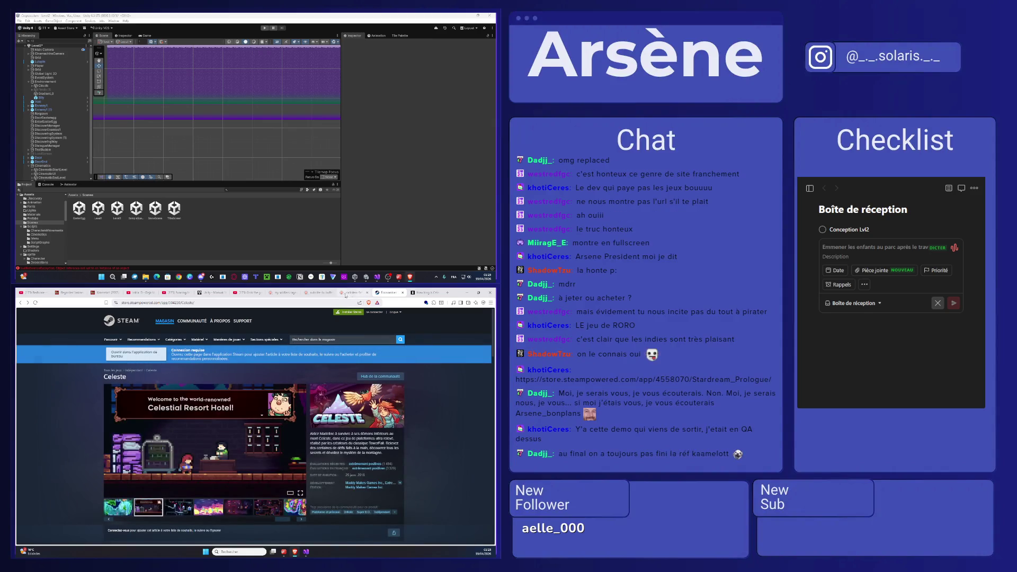
click(403, 293)
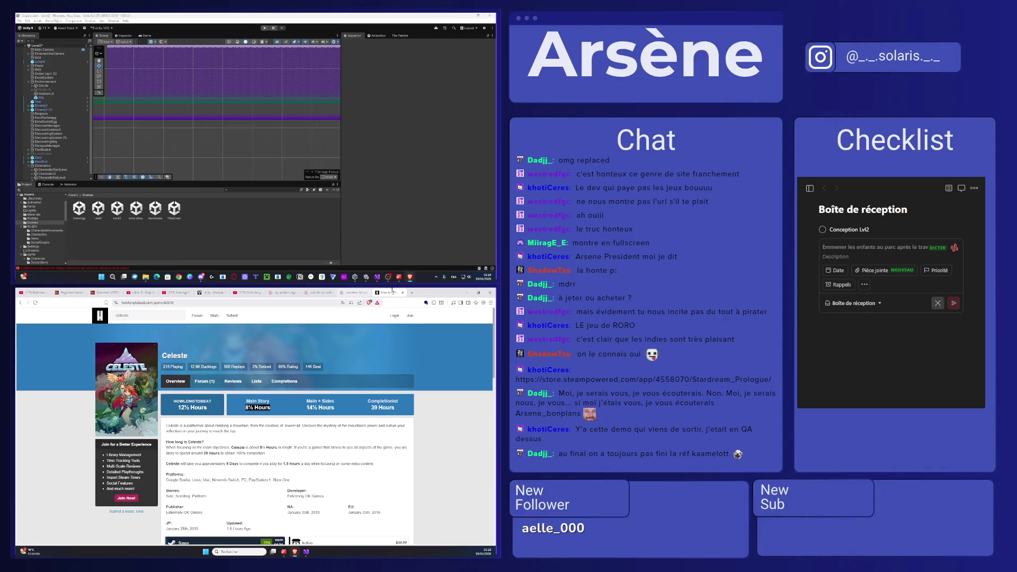
click(412, 292)
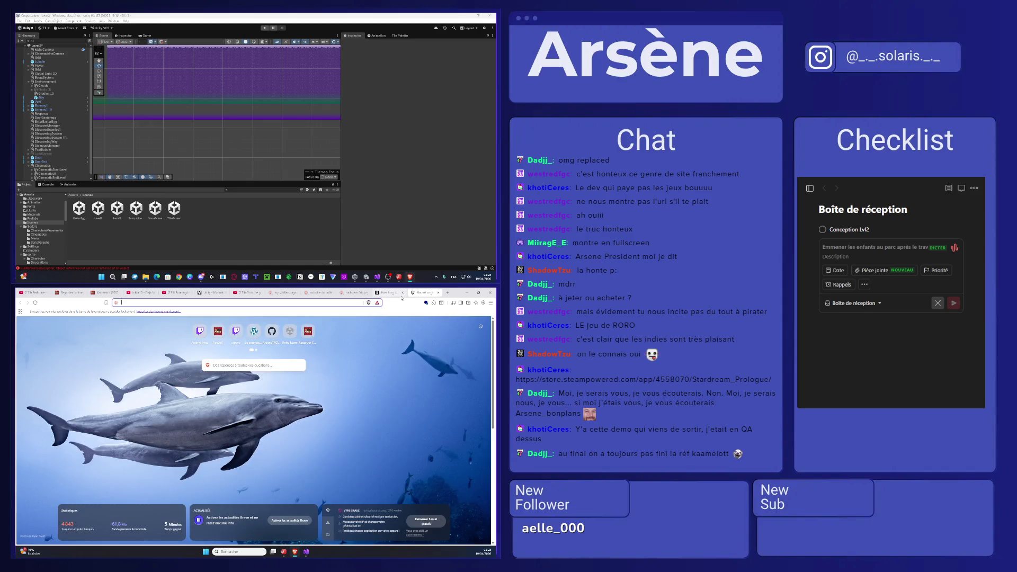
- Search 'cities skyline 2' and open the Cities: Skylines II Steam store page
text(citie)
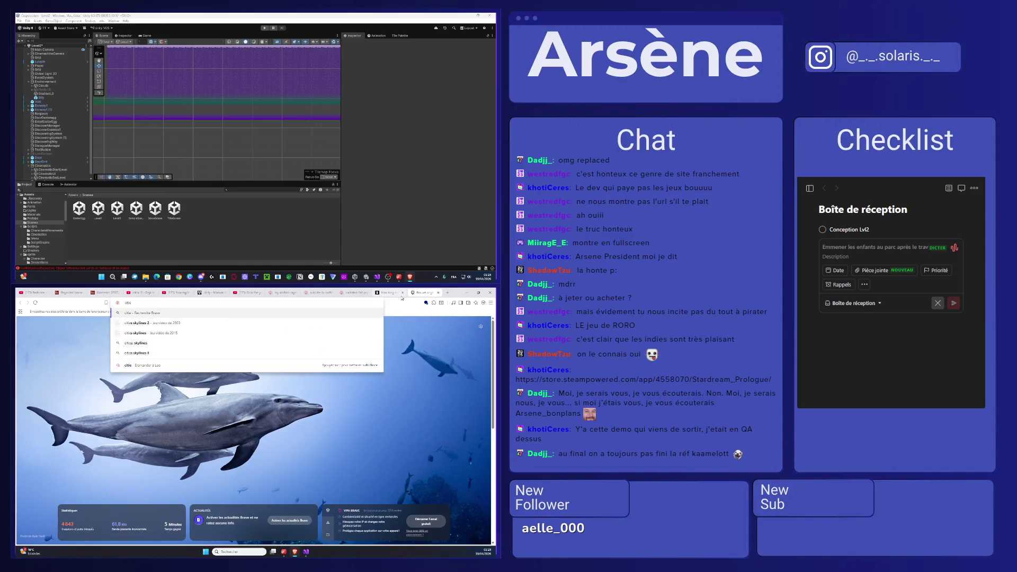
text(s skyline 2)
key(Return)
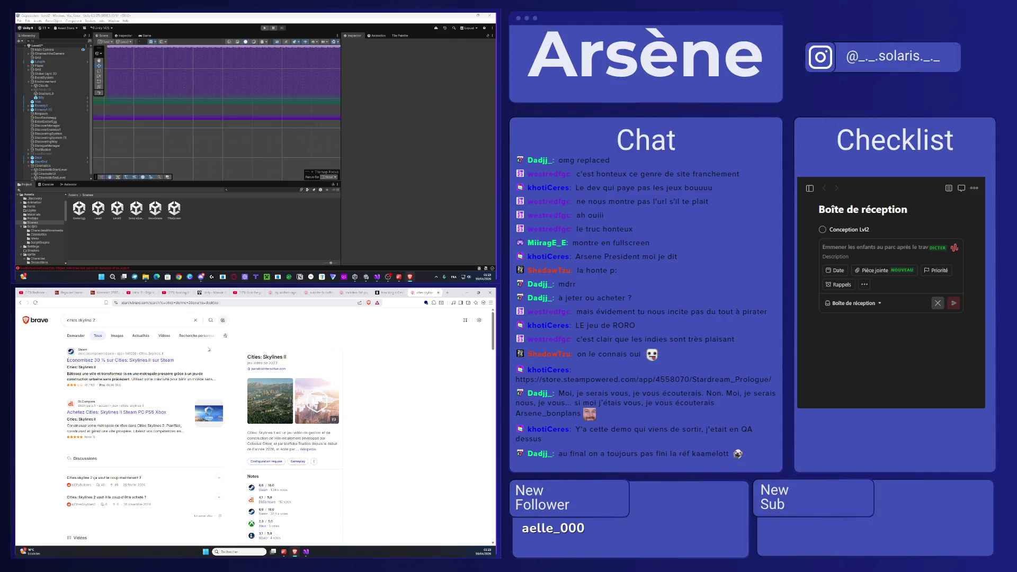
scroll(238, 430, down, 3)
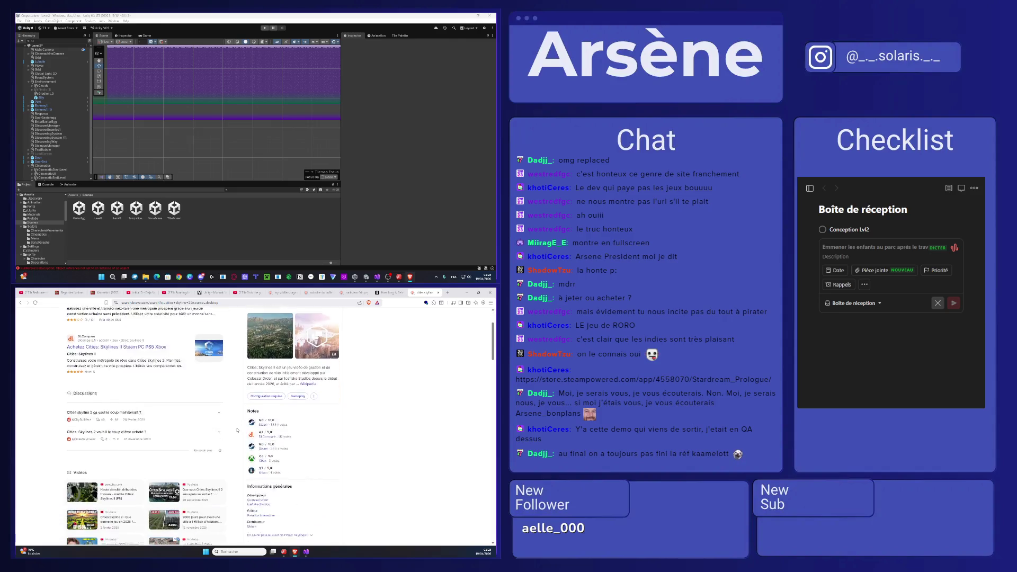
scroll(237, 430, up, 5)
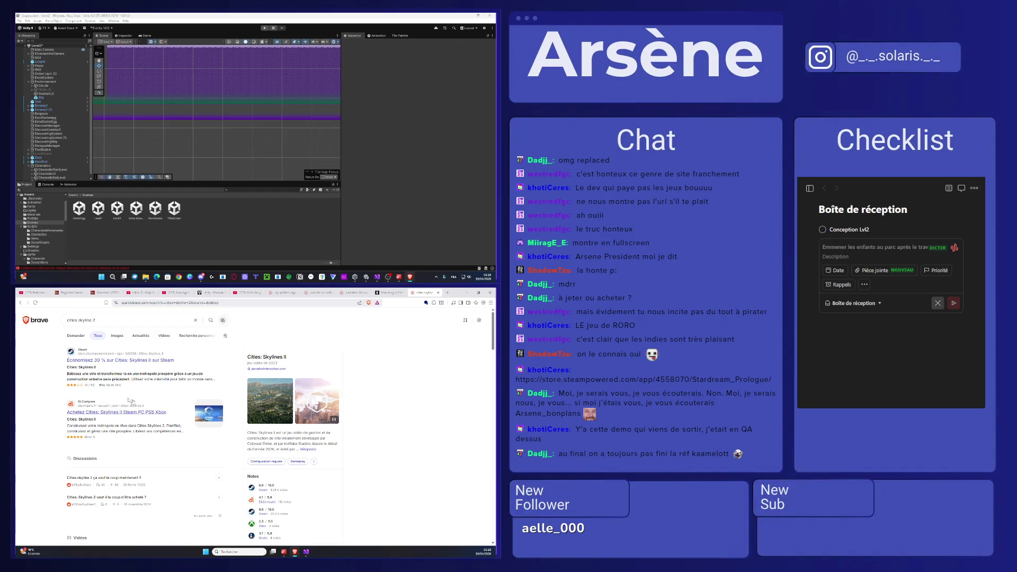
click(92, 358)
scroll(379, 400, down, 8)
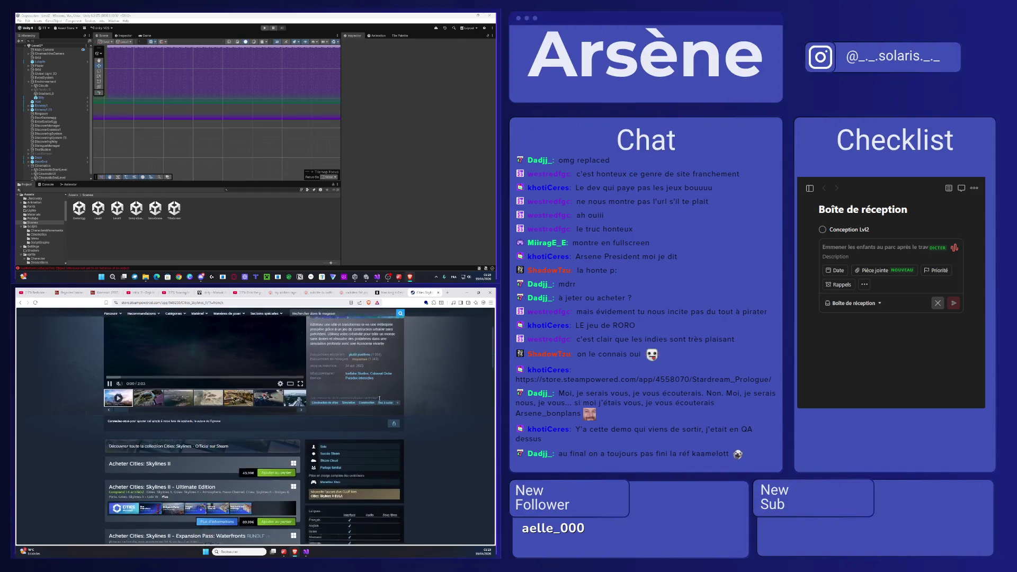
- Compare the 49,99€ base and 69,99€ Ultimate Edition prices, then visit the developer page and return
drag(241, 382, 254, 383)
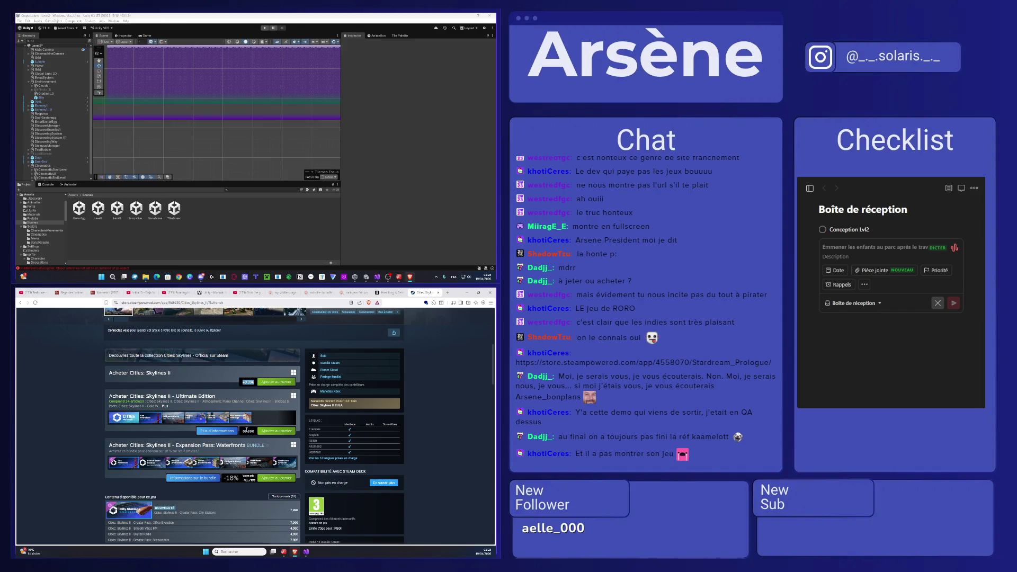
drag(241, 431, 254, 431)
scroll(254, 433, up, 5)
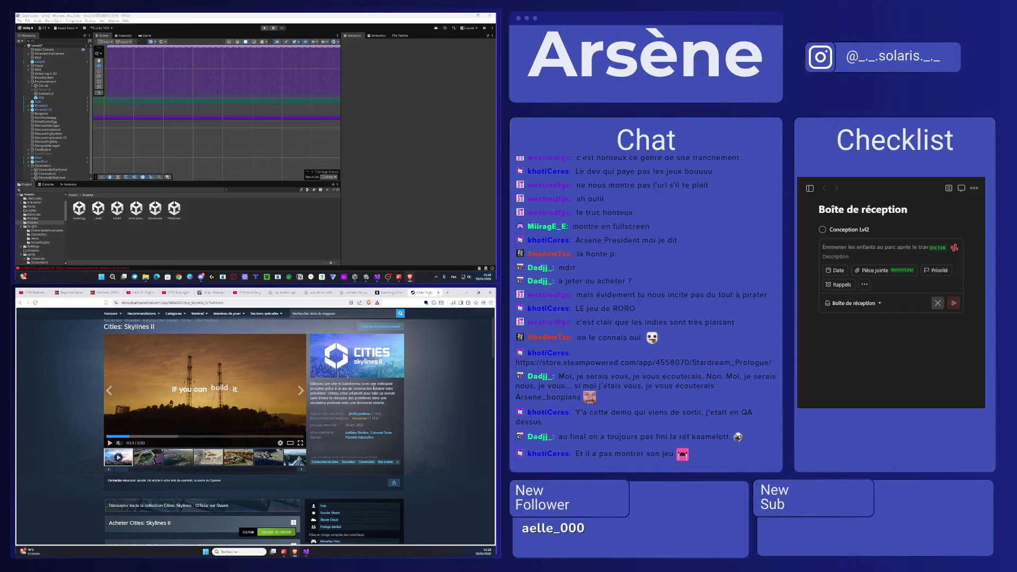
click(360, 434)
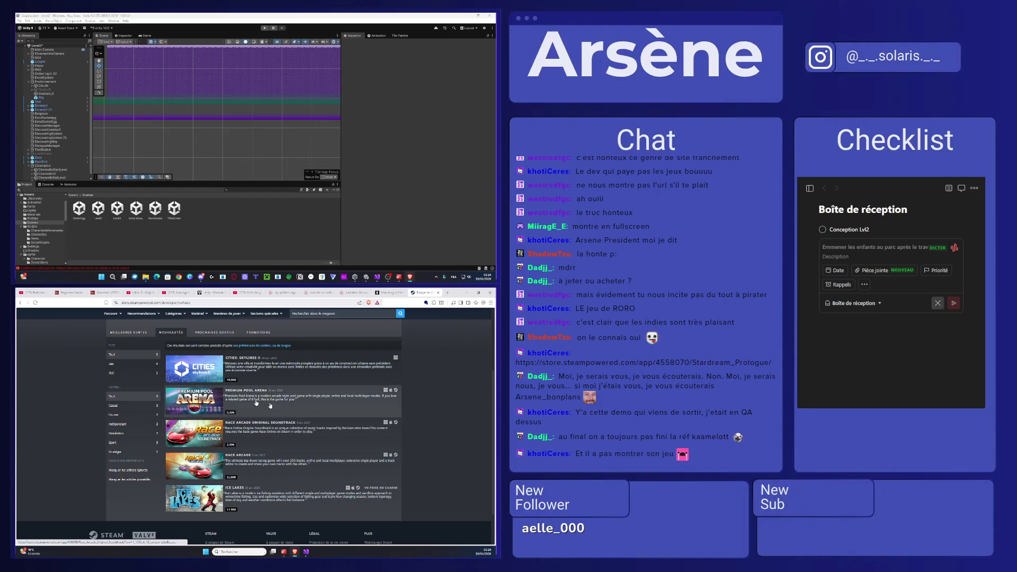
key(alt+Left)
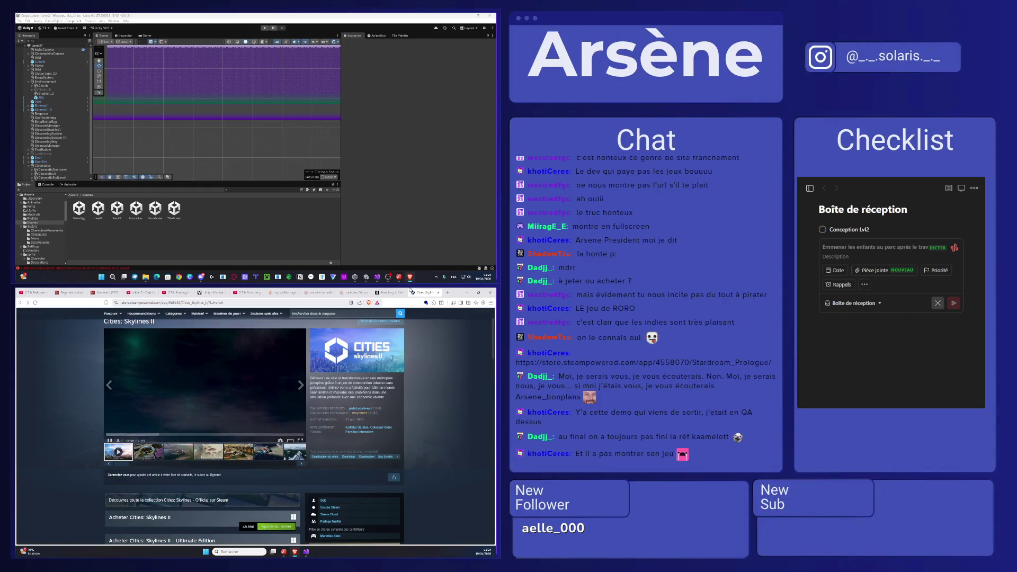
- Search 'plan b terraform' in a new tab and open its Steam store page
click(448, 292)
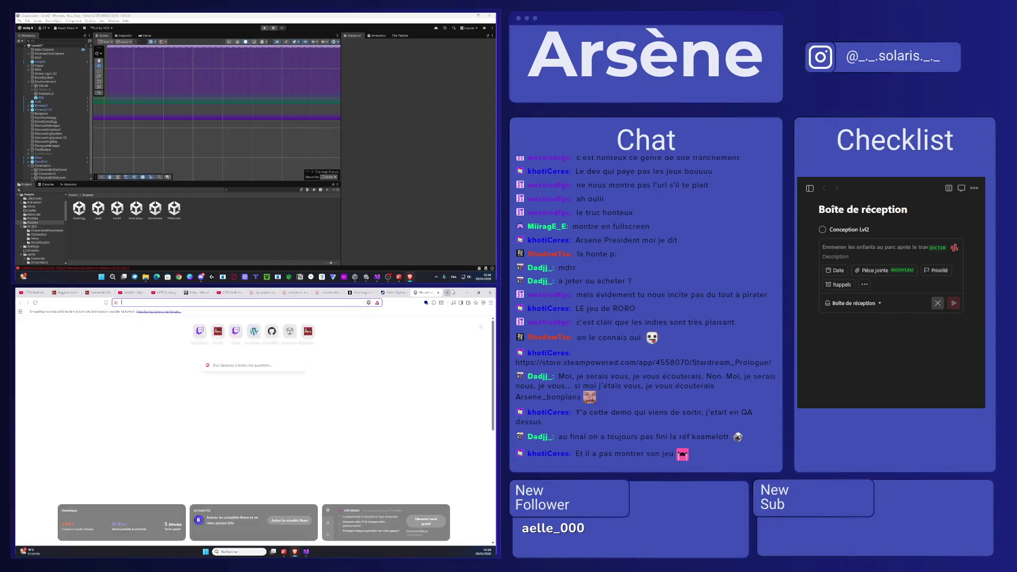
text(plan b terraform)
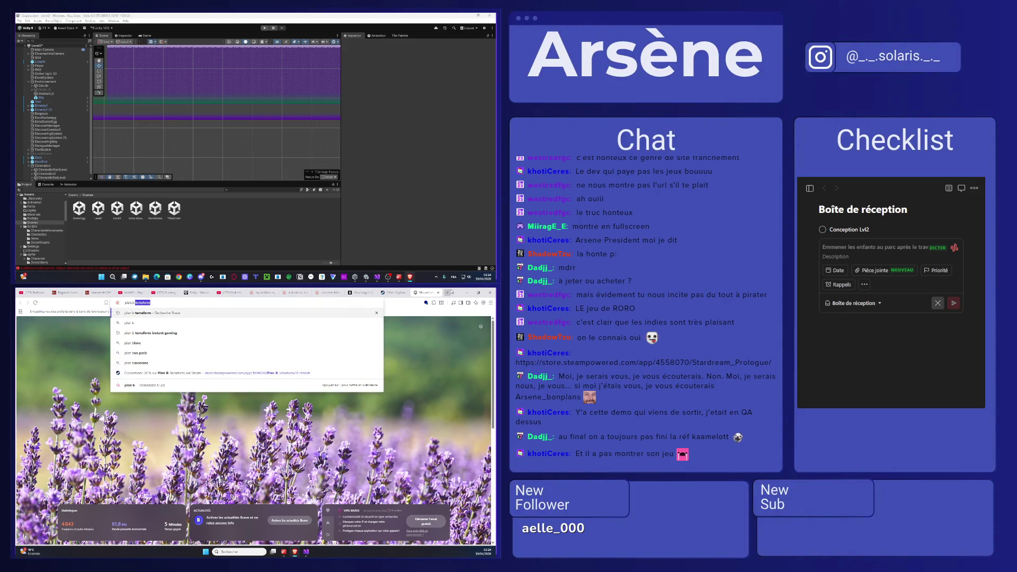
key(Return)
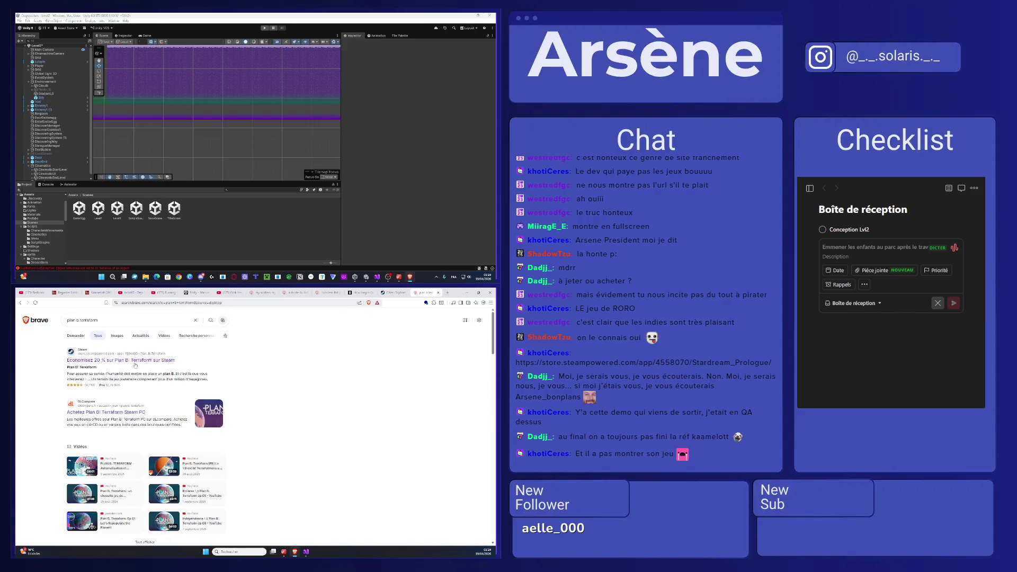
click(225, 371)
scroll(224, 371, down, 3)
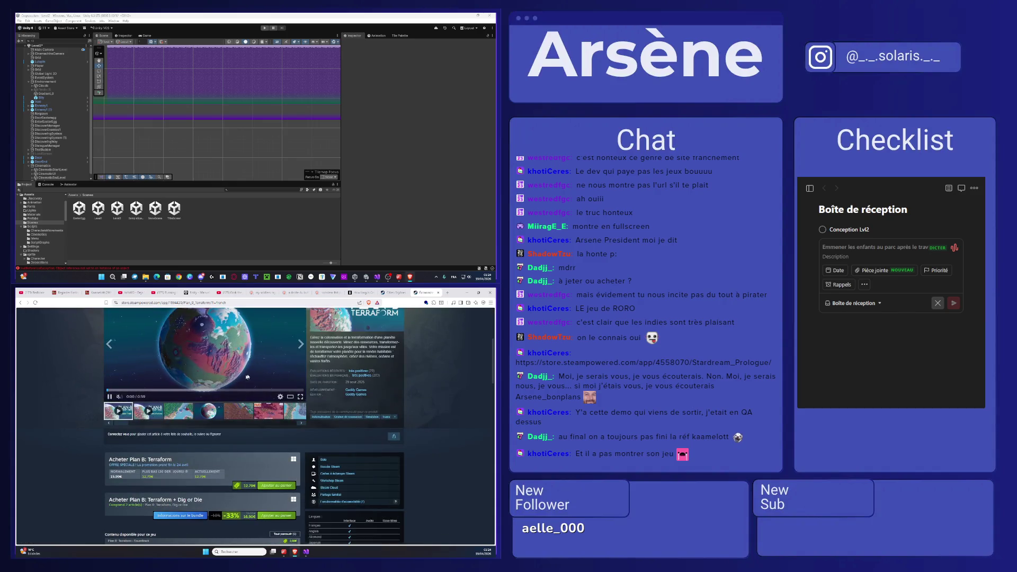
- Browse the Plan B: Terraform screenshots, viewing one at full size
click(235, 417)
scroll(234, 416, up, 2)
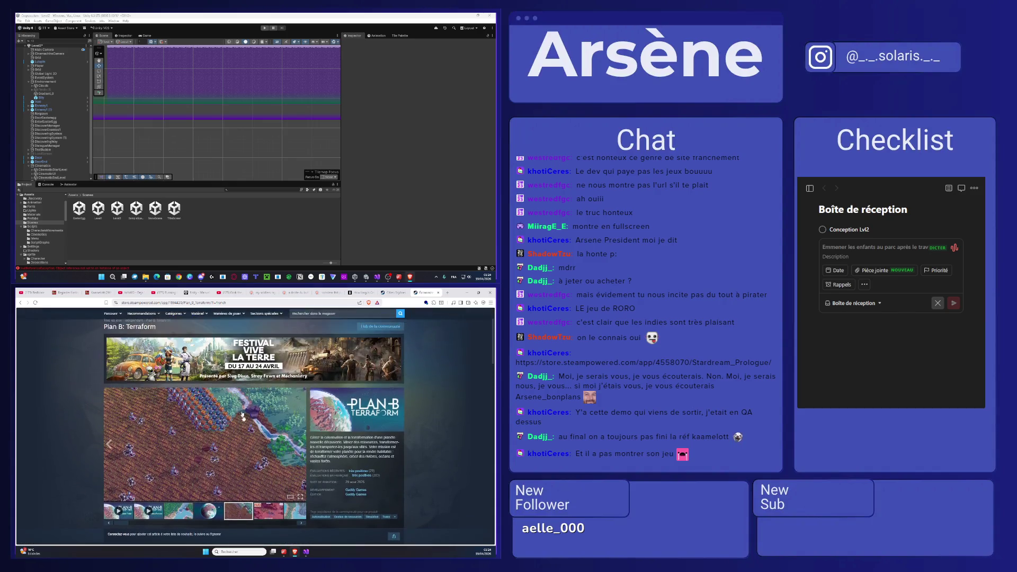
click(271, 486)
click(279, 488)
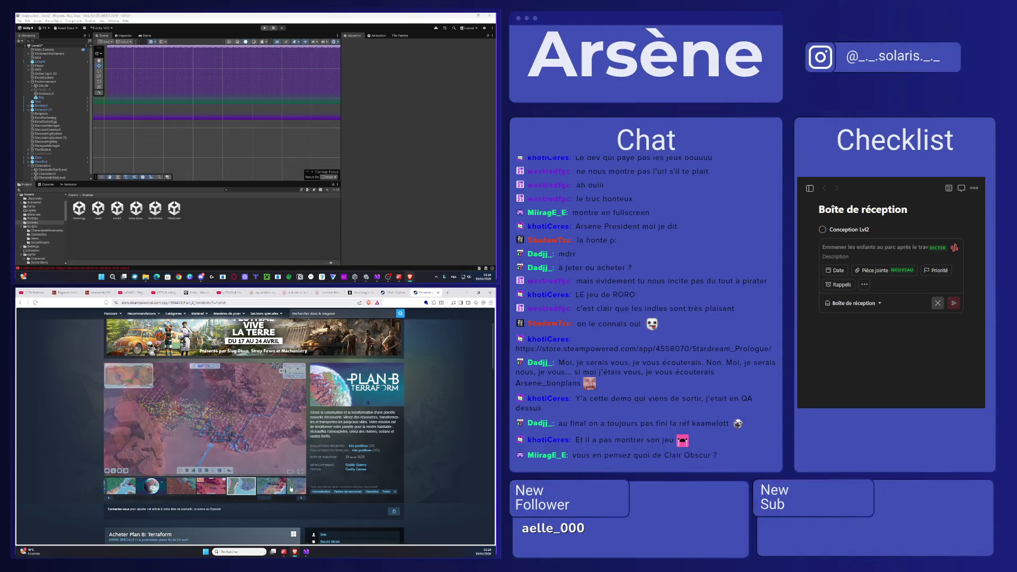
click(262, 488)
click(237, 487)
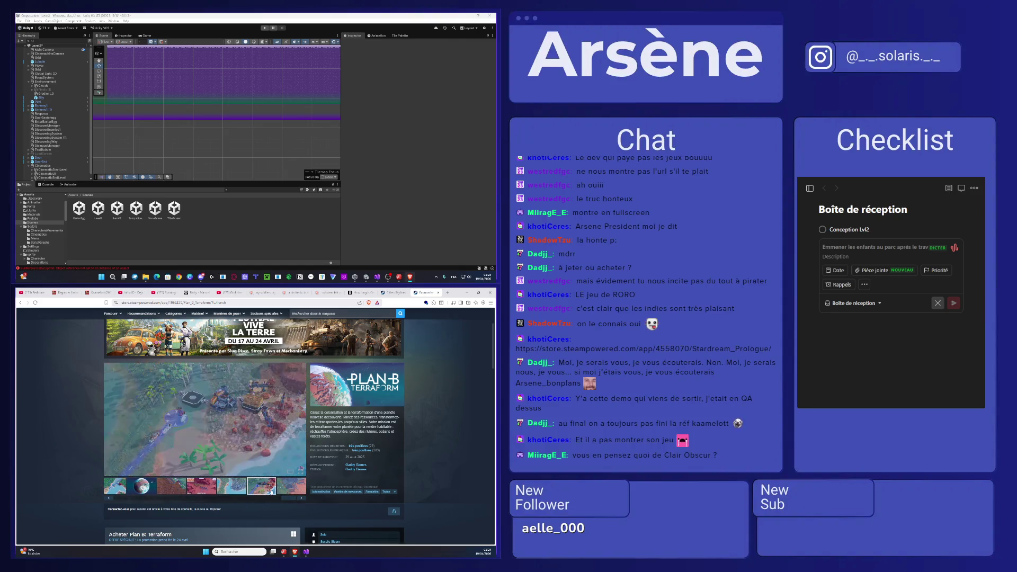
click(277, 488)
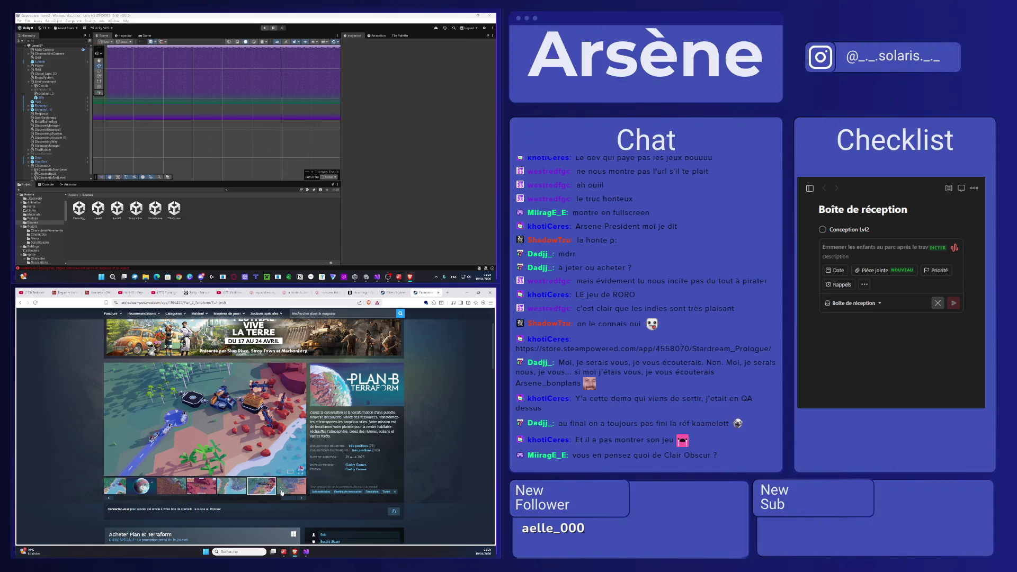
click(282, 491)
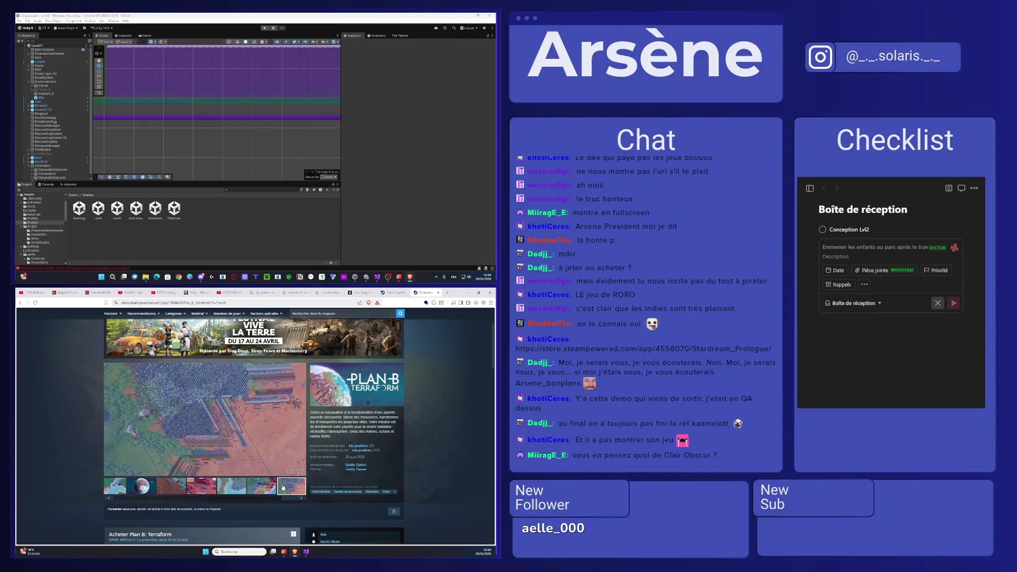
click(221, 461)
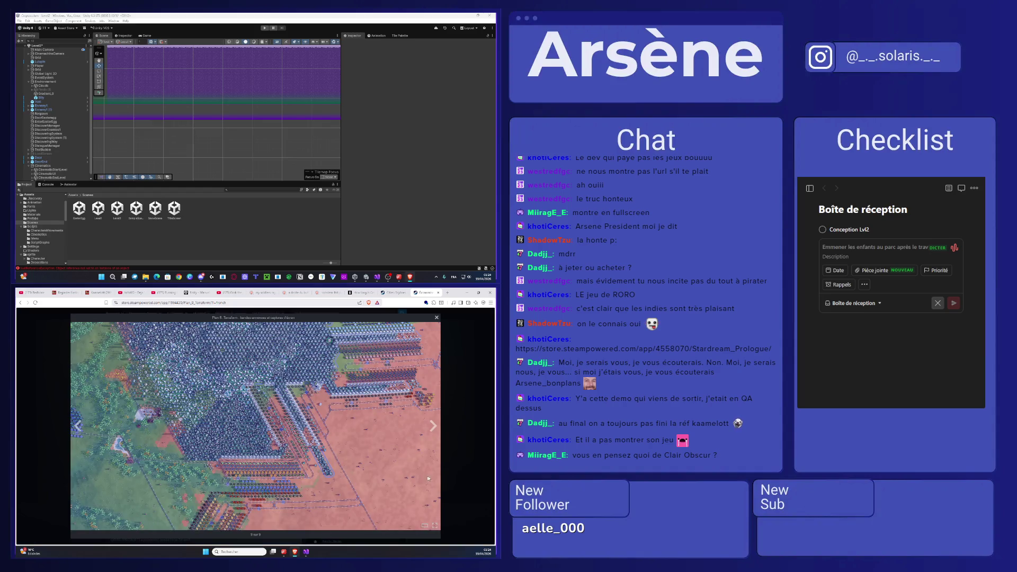
key(Escape)
click(150, 487)
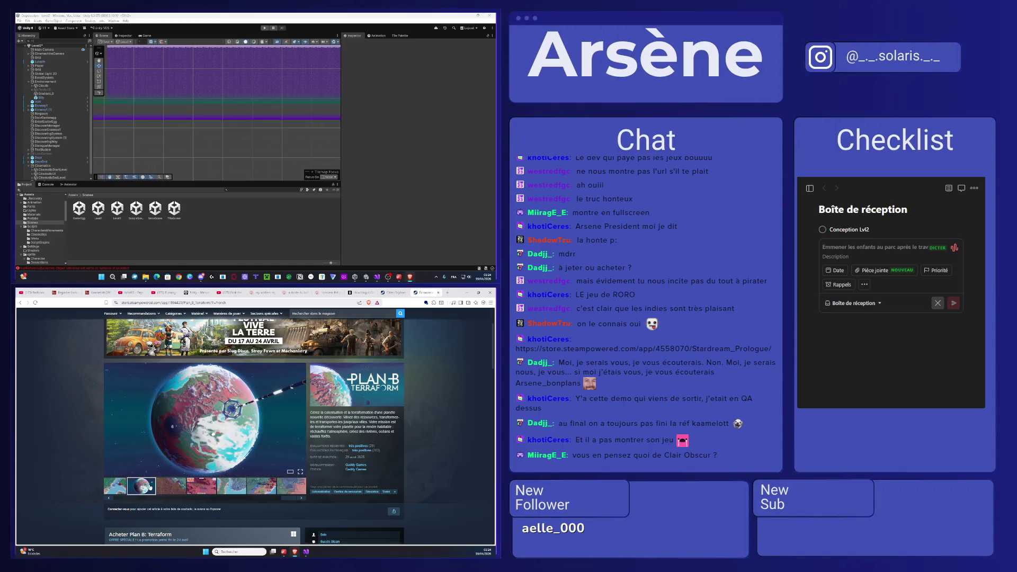
- Read the v1.0.6 clouds fix update notes, then return to the Cities: Skylines II tab
scroll(163, 477, down, 5)
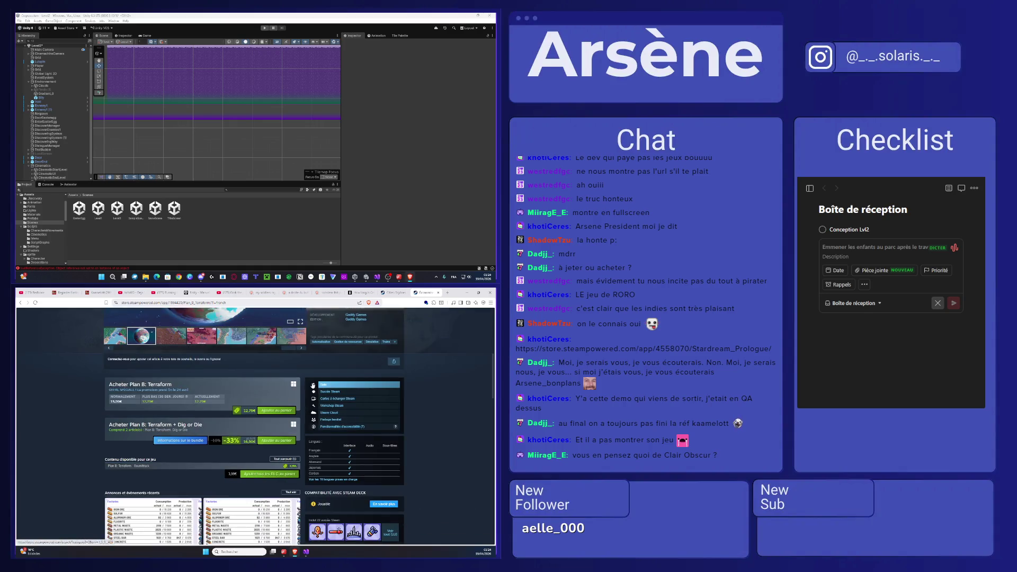
scroll(177, 388, down, 3)
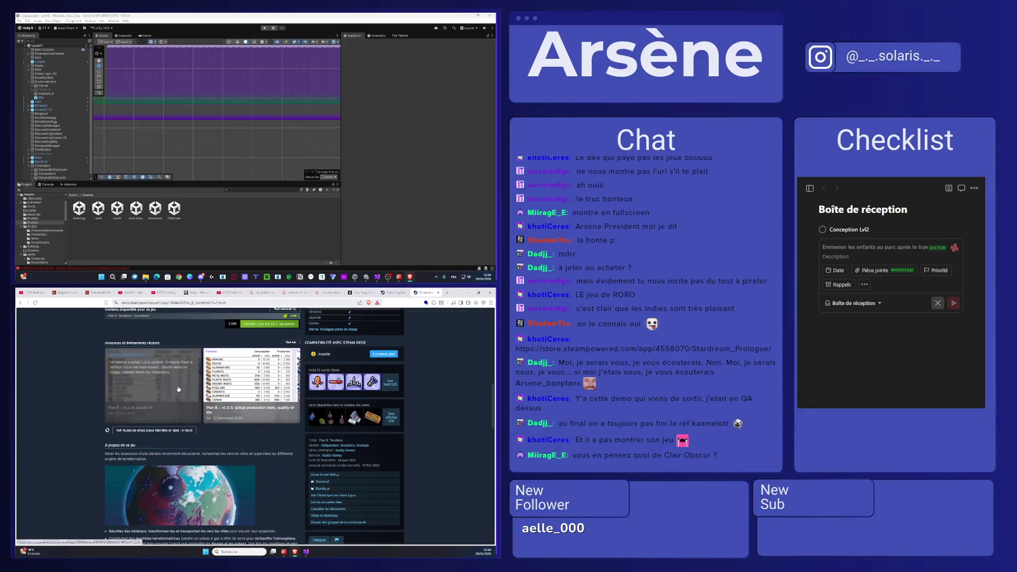
click(175, 390)
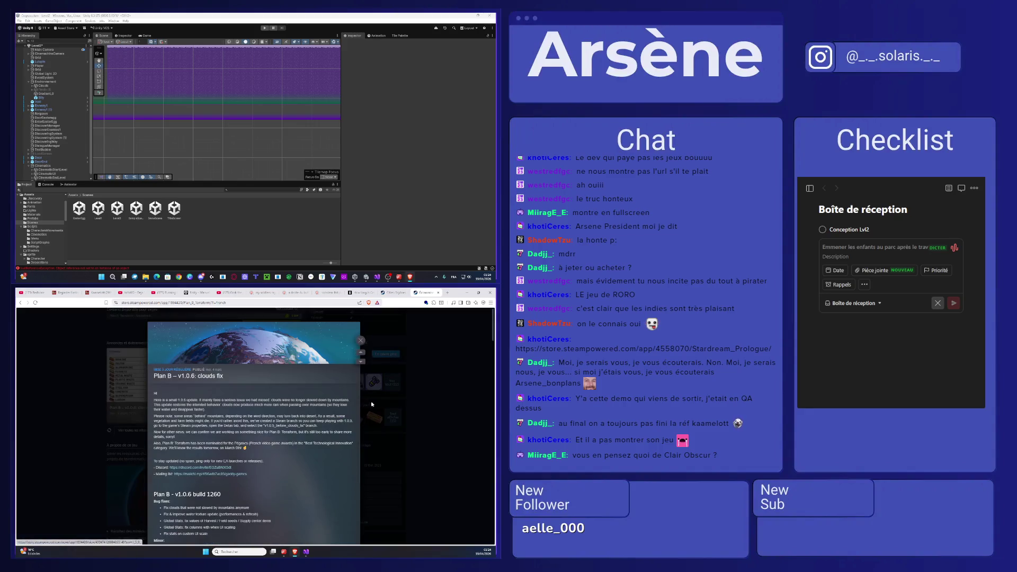
click(415, 416)
click(149, 408)
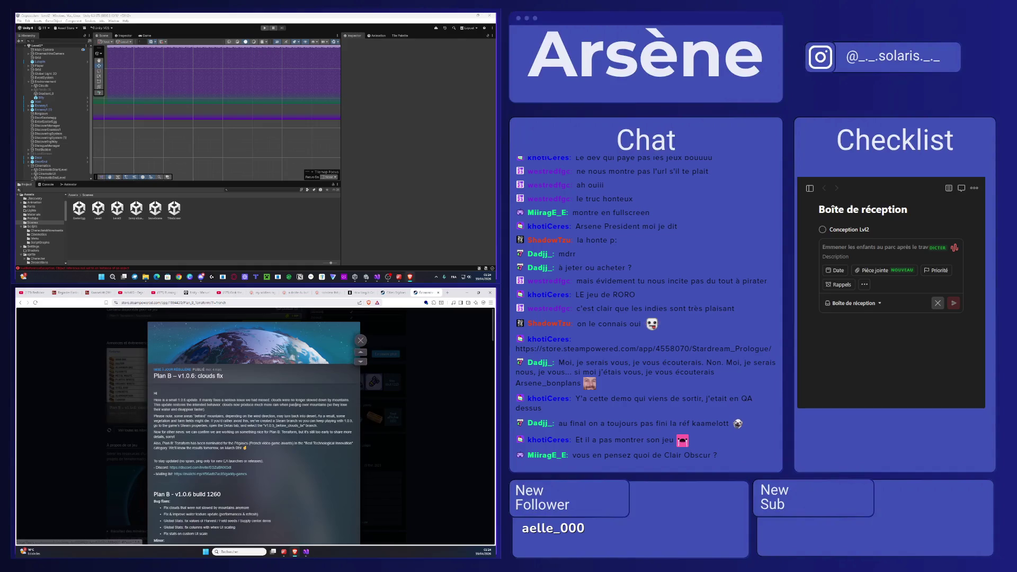
scroll(285, 407, down, 10)
scroll(284, 406, down, 8)
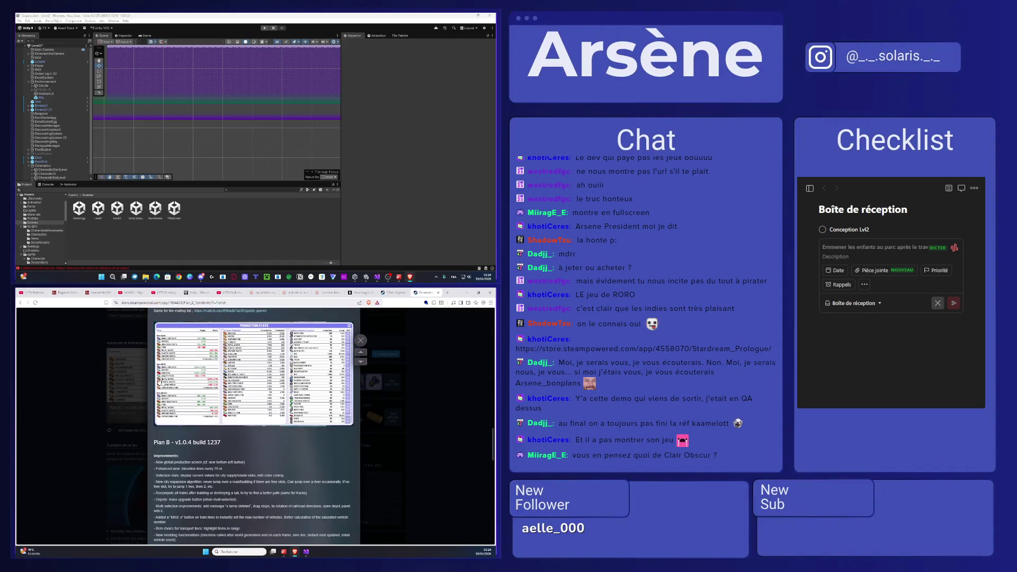
scroll(263, 418, down, 3)
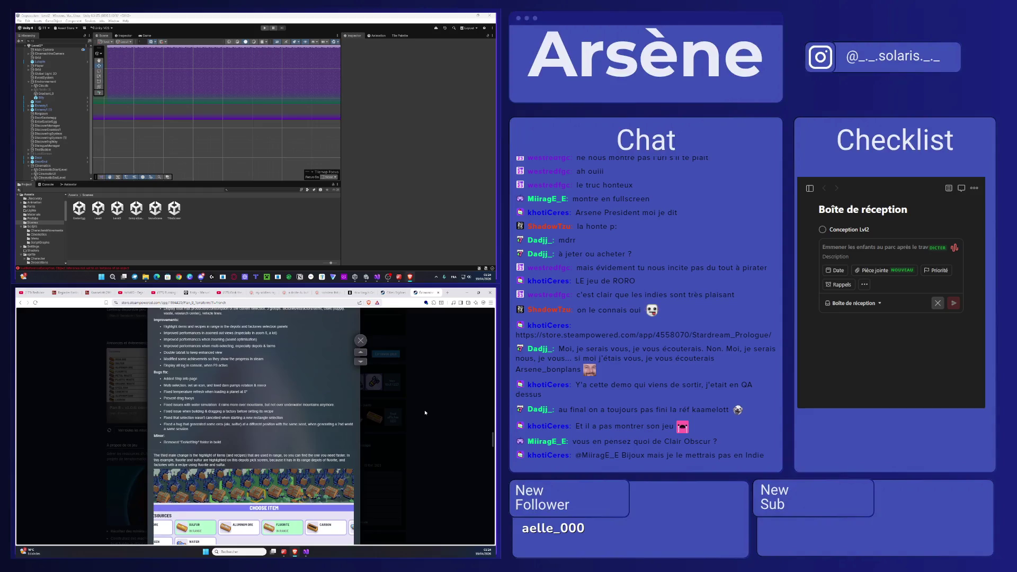
click(424, 412)
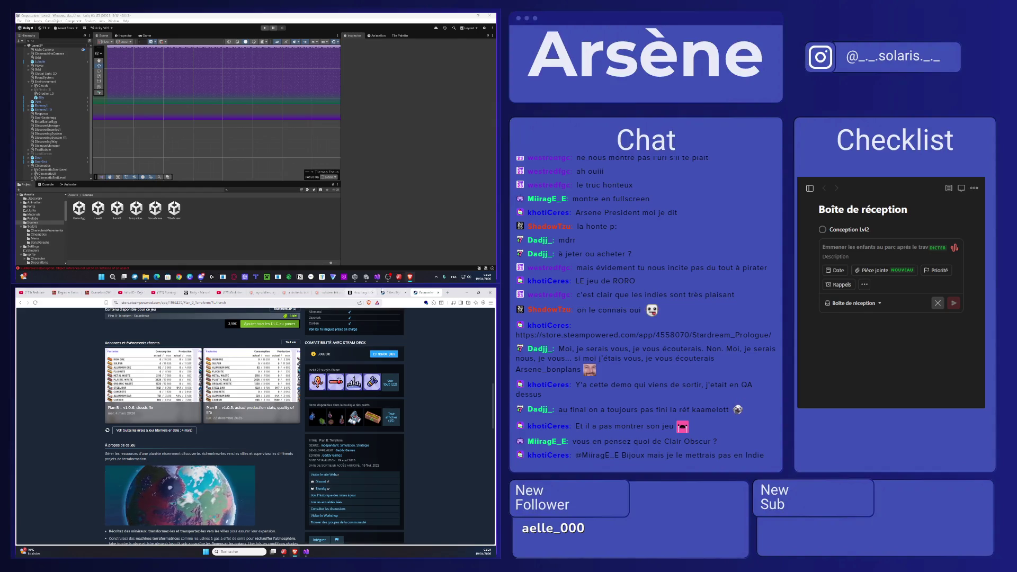
click(394, 292)
- Flip through the Cities: Skylines II screenshots, enlarging the parking lot one and closing it
click(152, 450)
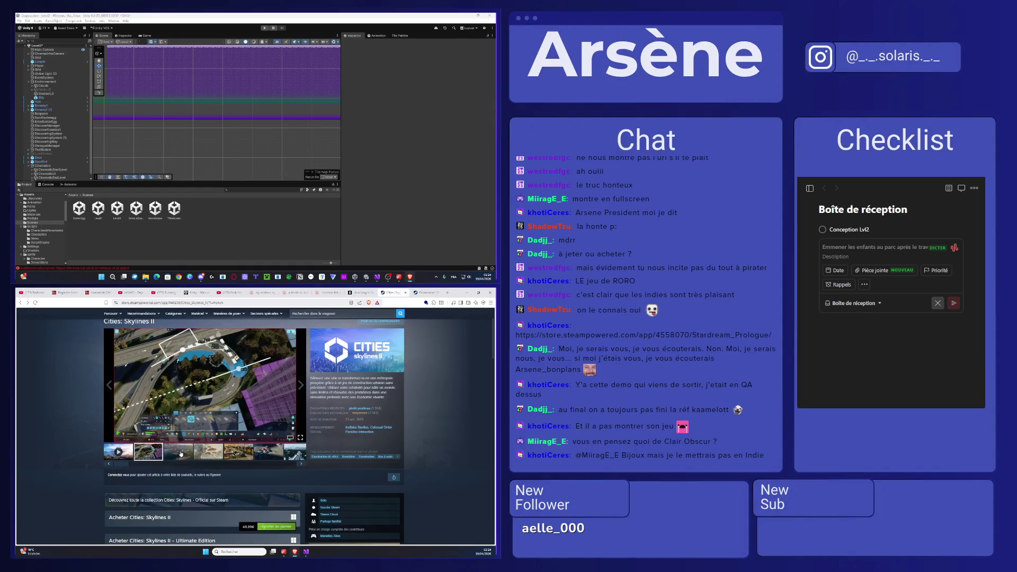
click(191, 451)
click(245, 453)
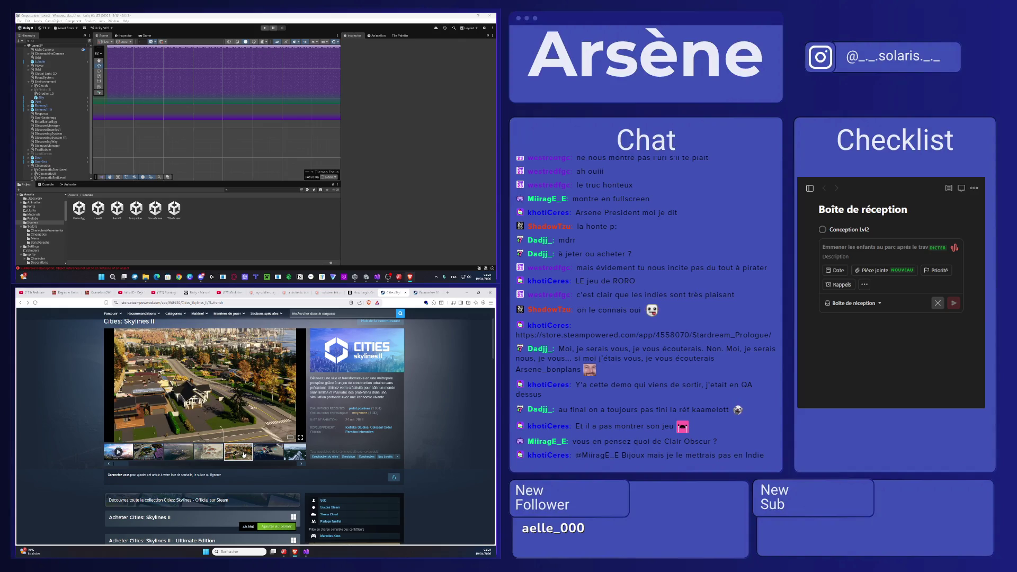
click(273, 450)
scroll(318, 467, down, 5)
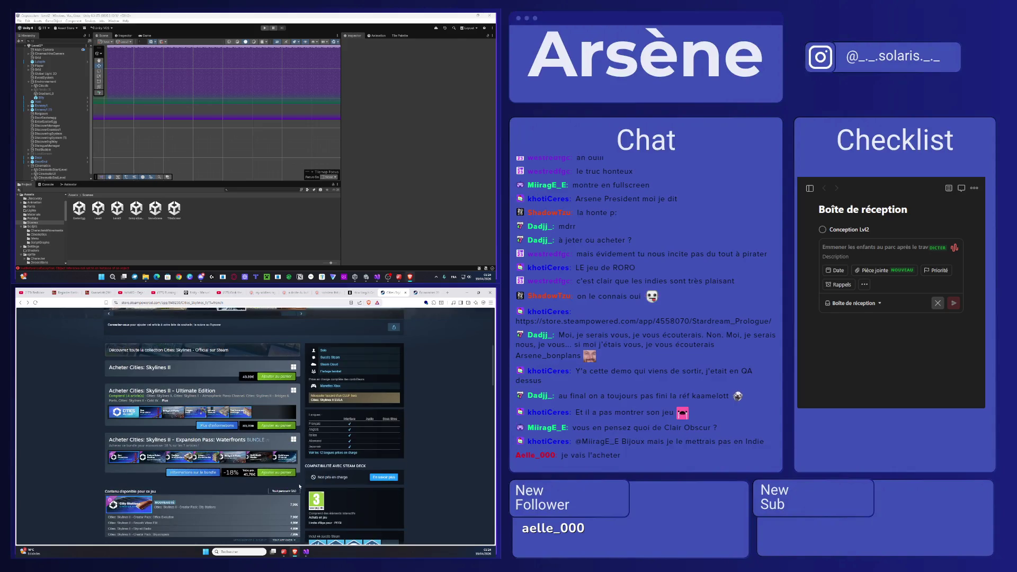
scroll(333, 473, up, 4)
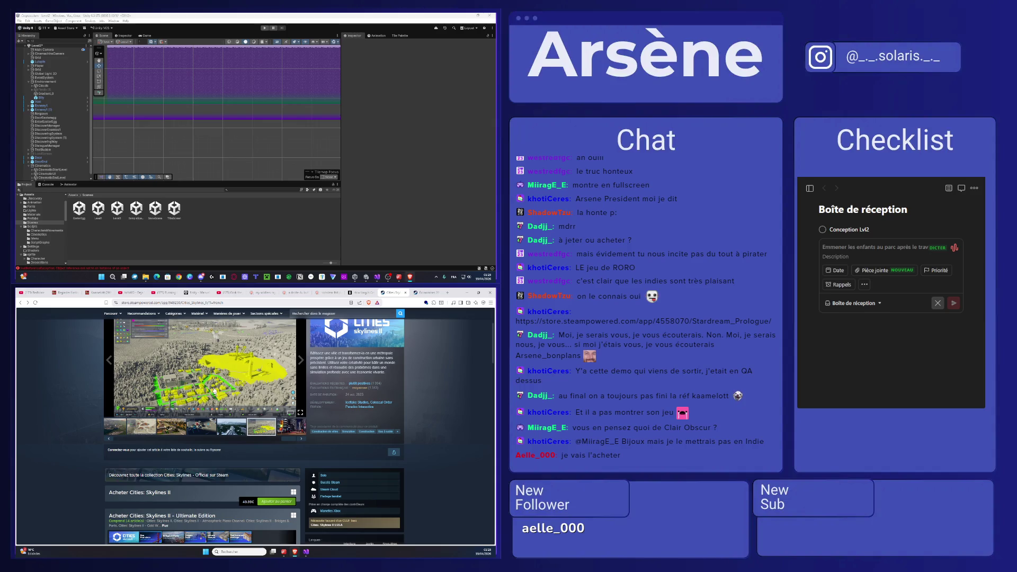
click(293, 399)
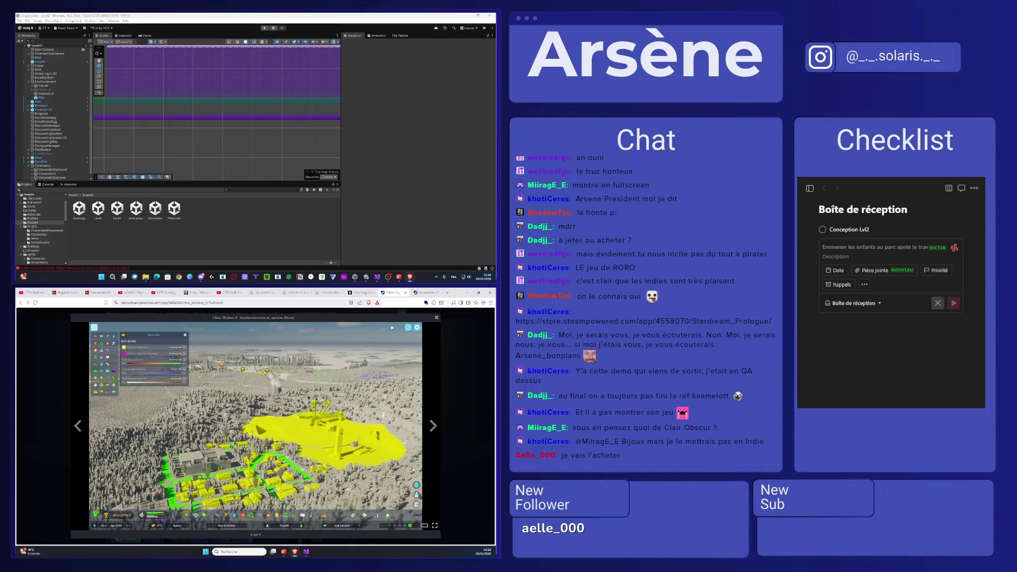
click(437, 318)
- Open the Creator Pack: Mediterranean Heritage DLC page from the DLC list
scroll(361, 438, down, 5)
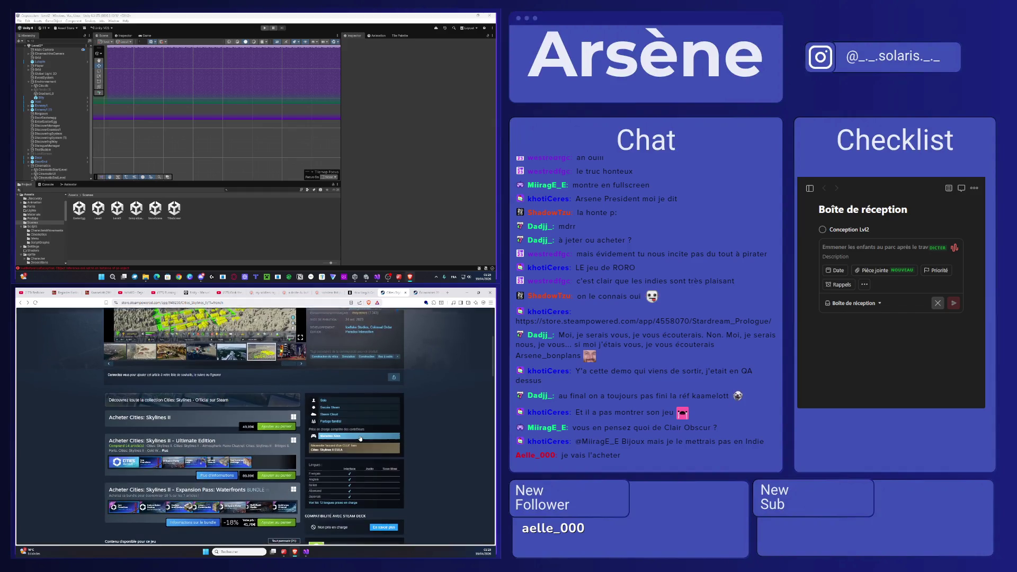
scroll(361, 438, up, 10)
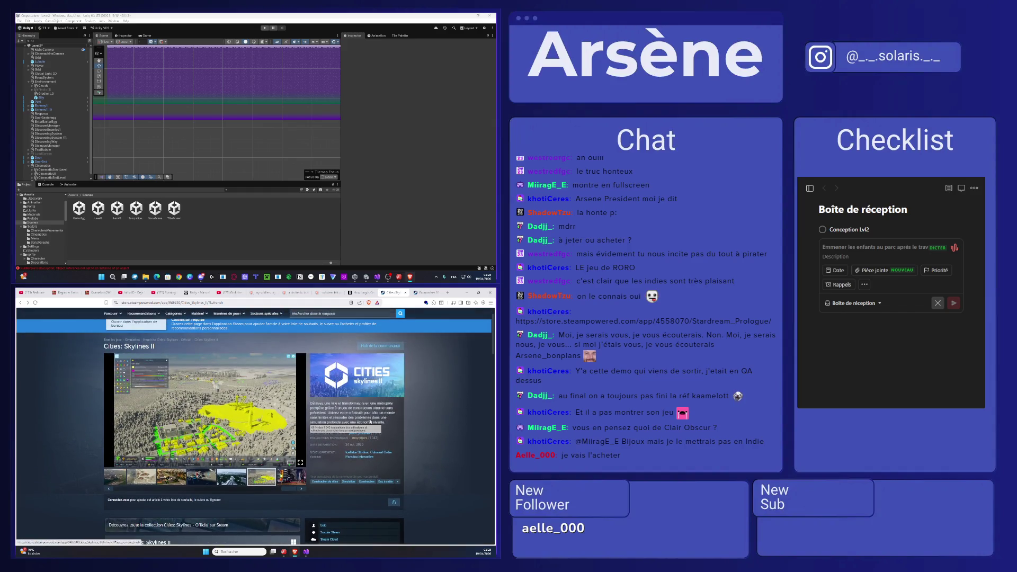
scroll(369, 410, down, 12)
scroll(365, 410, up, 2)
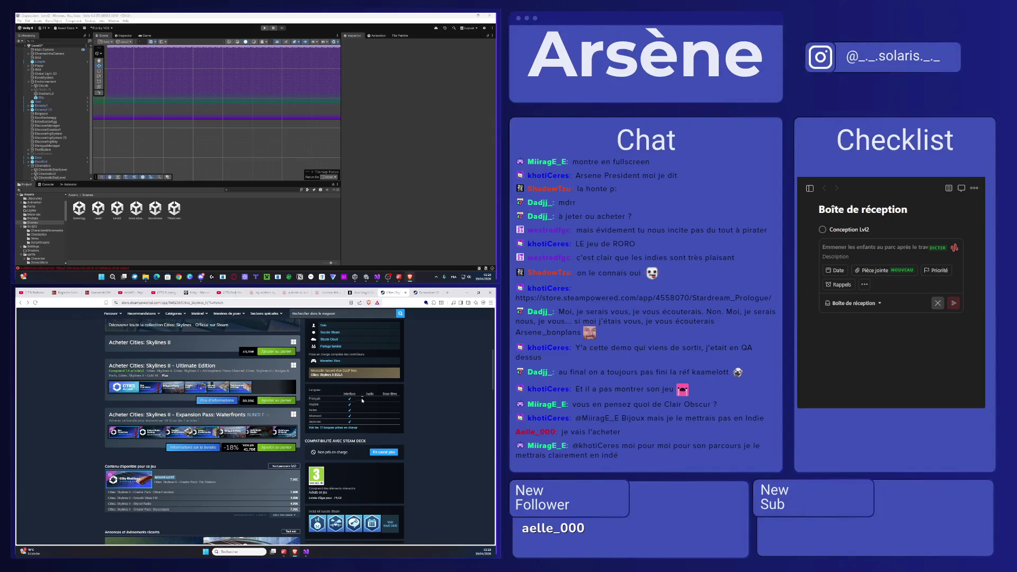
click(215, 388)
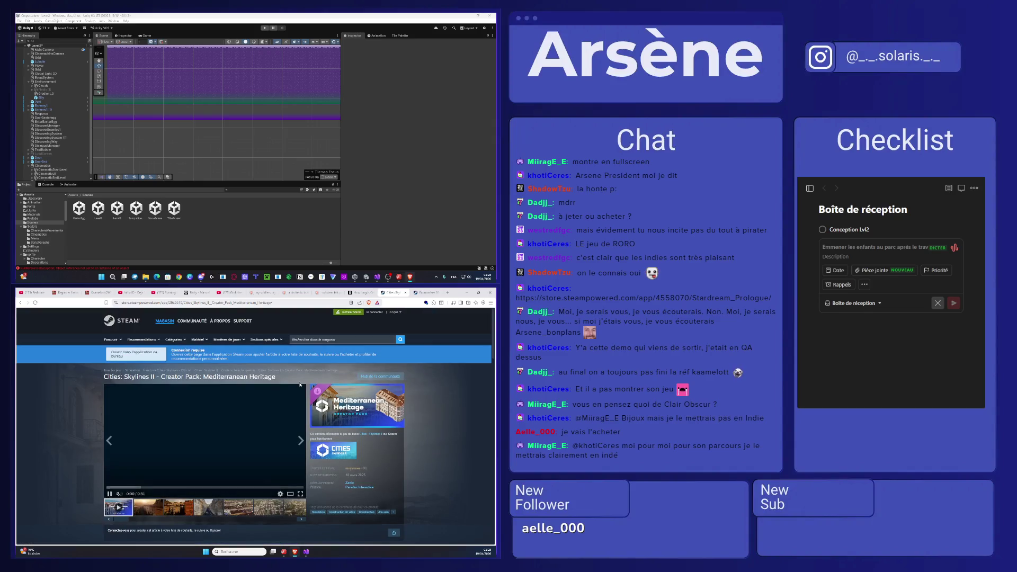
- Go back from the Mediterranean Heritage DLC page to the Cities: Skylines II store page
key(alt+Left)
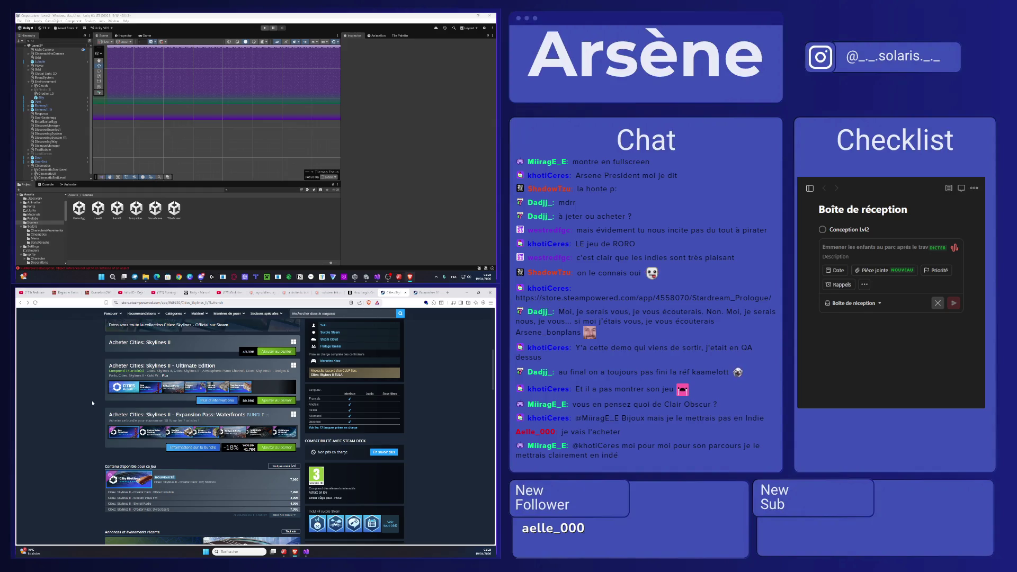
scroll(92, 403, up, 2)
scroll(141, 447, up, 2)
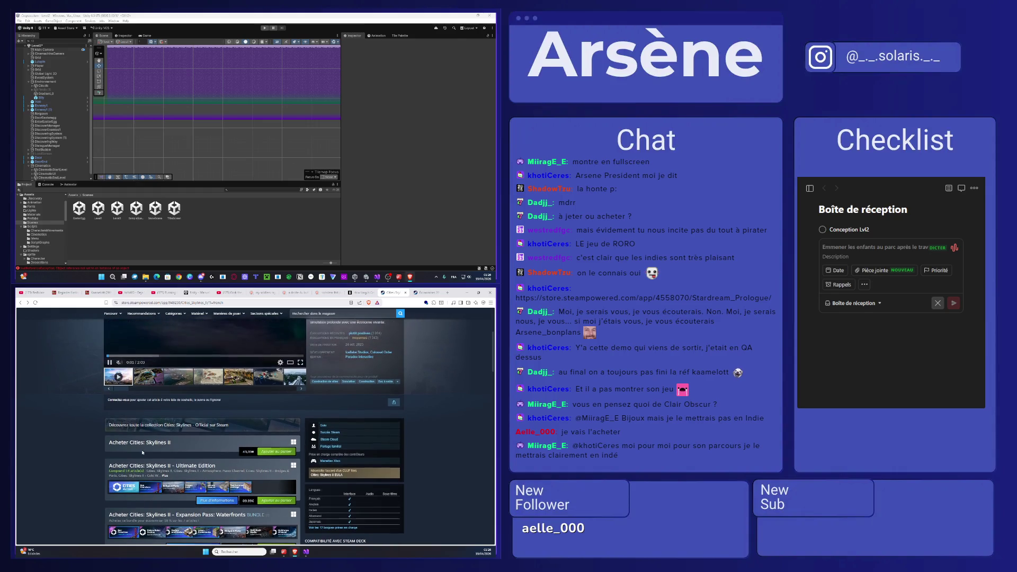
scroll(142, 453, up, 2)
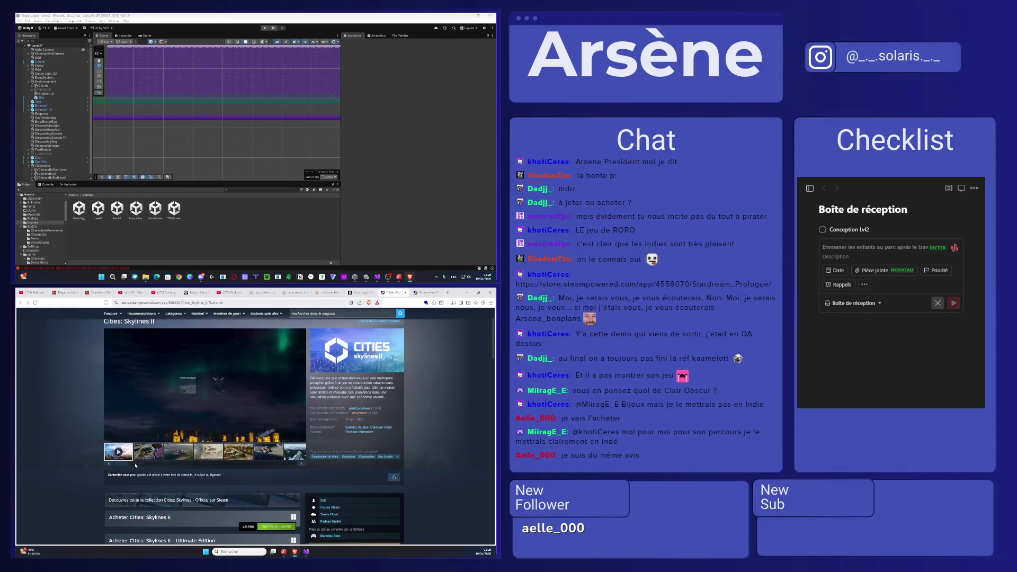
scroll(143, 454, down, 5)
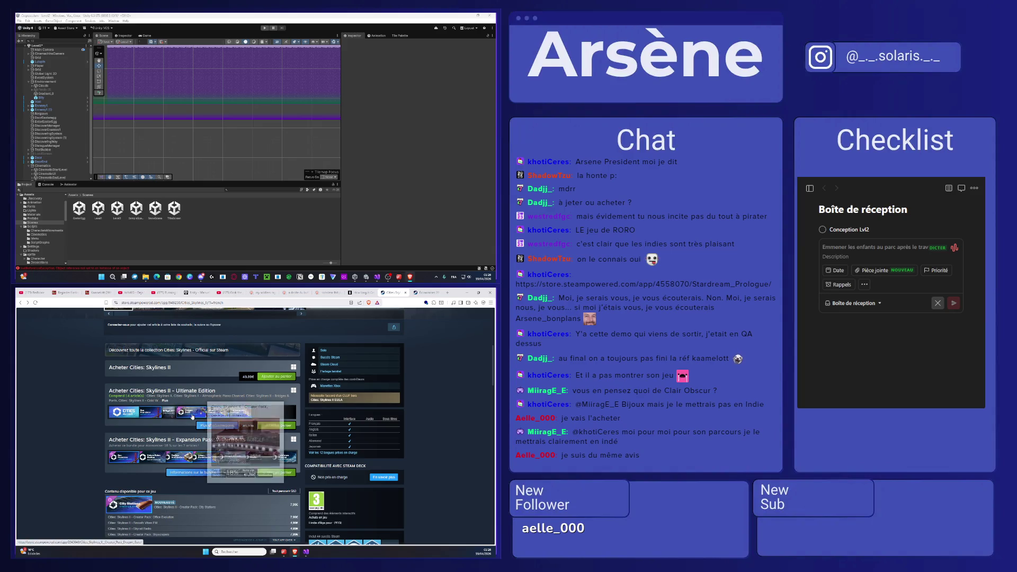
double_click(249, 376)
scroll(182, 448, up, 3)
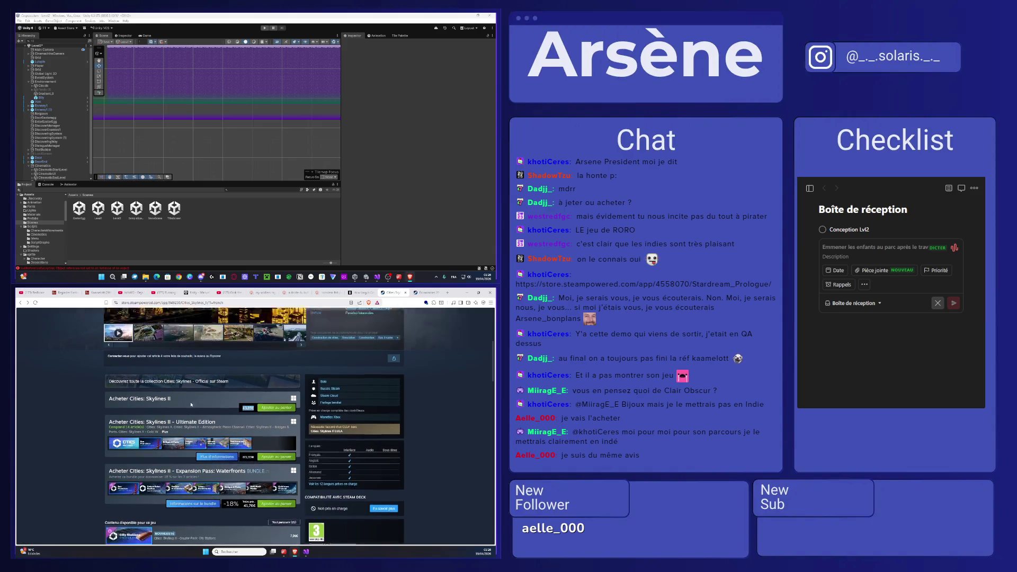
scroll(182, 448, up, 3)
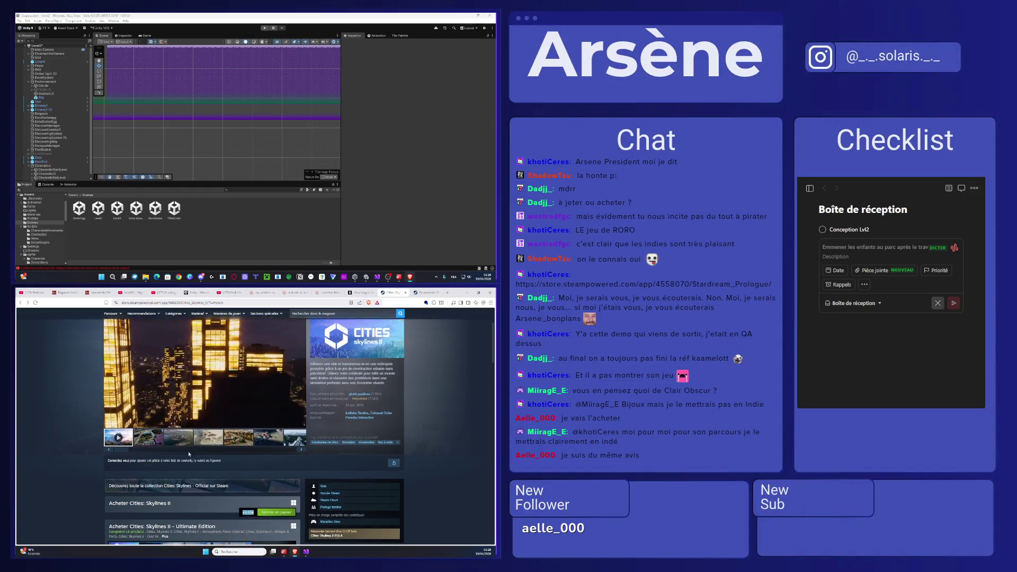
click(212, 456)
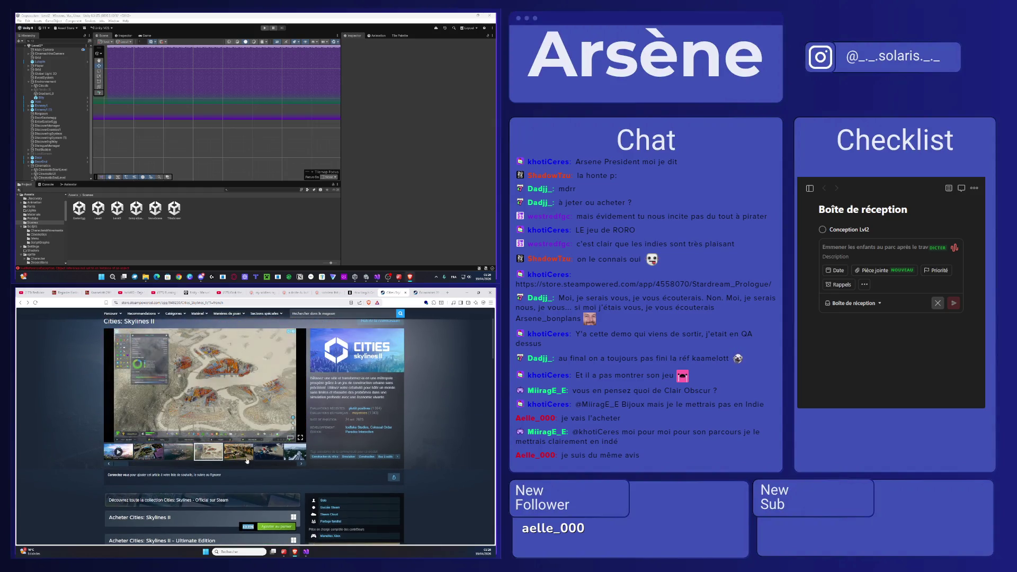
click(238, 453)
click(276, 458)
click(283, 454)
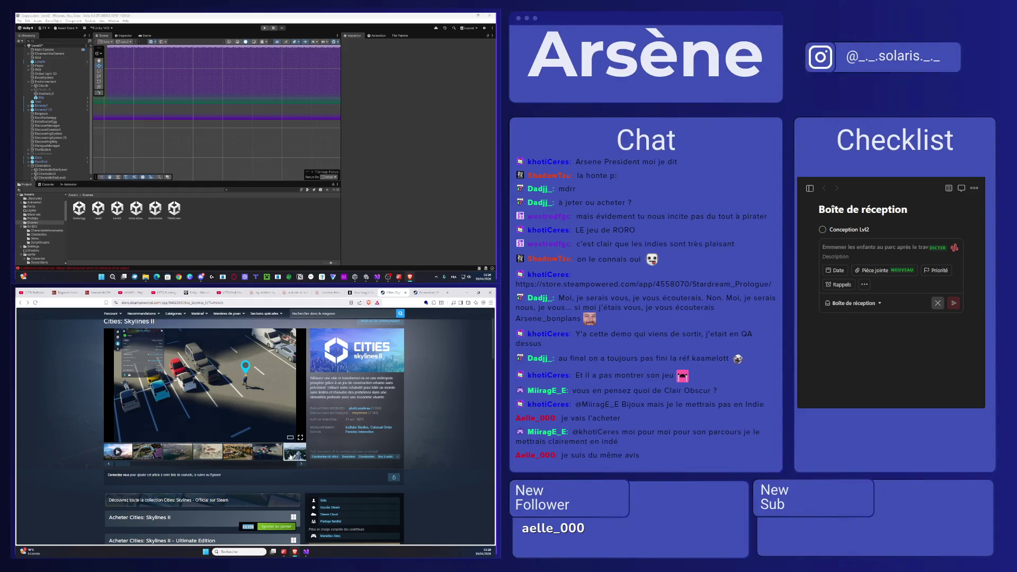
click(283, 454)
click(283, 453)
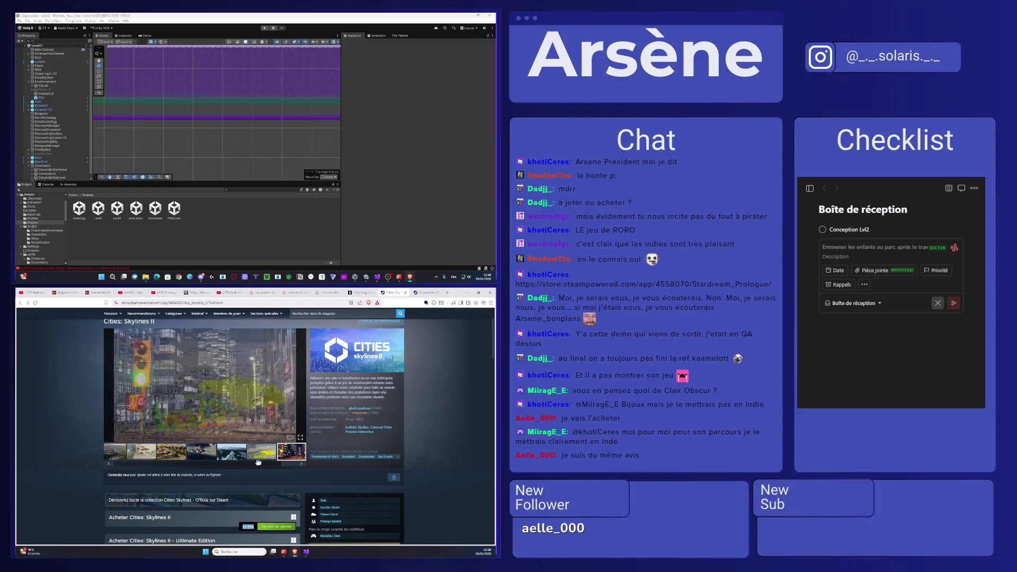
scroll(78, 404, down, 3)
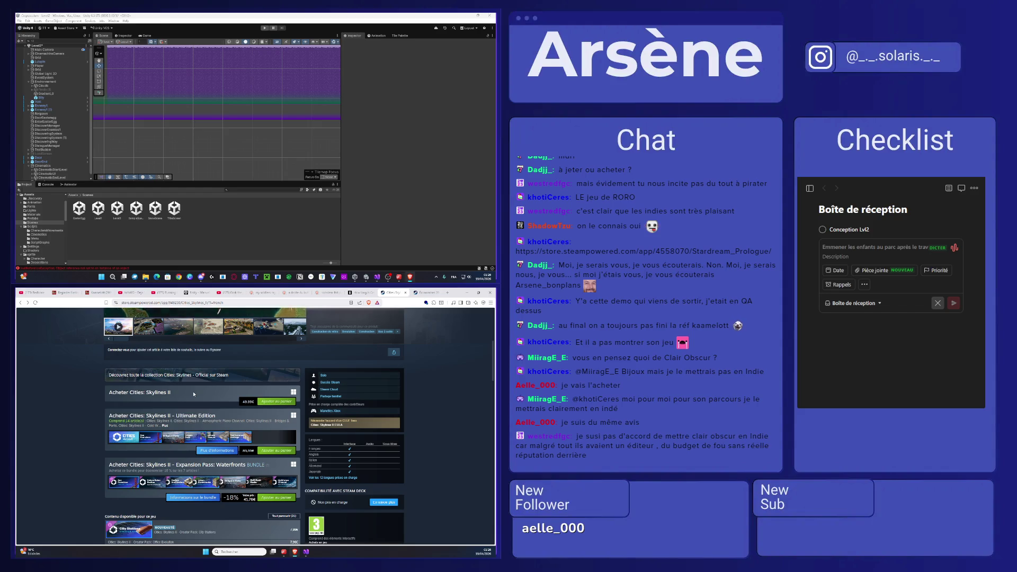
scroll(194, 394, up, 4)
scroll(194, 394, up, 3)
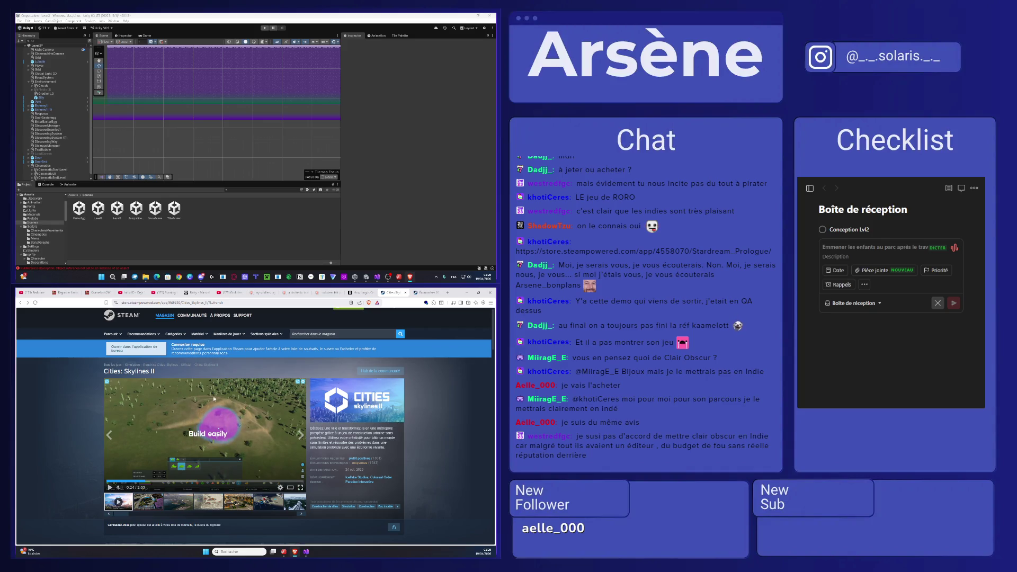
- Search Steam for 'clair obsc' and open Clair Obscur: Expedition 33, passing the age check
click(345, 334)
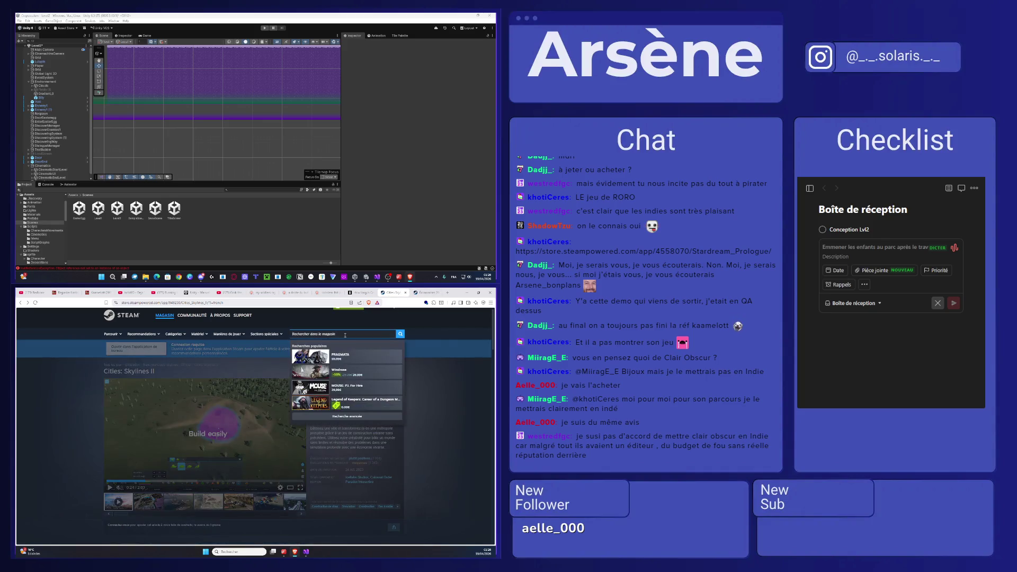
text(clair obscyr)
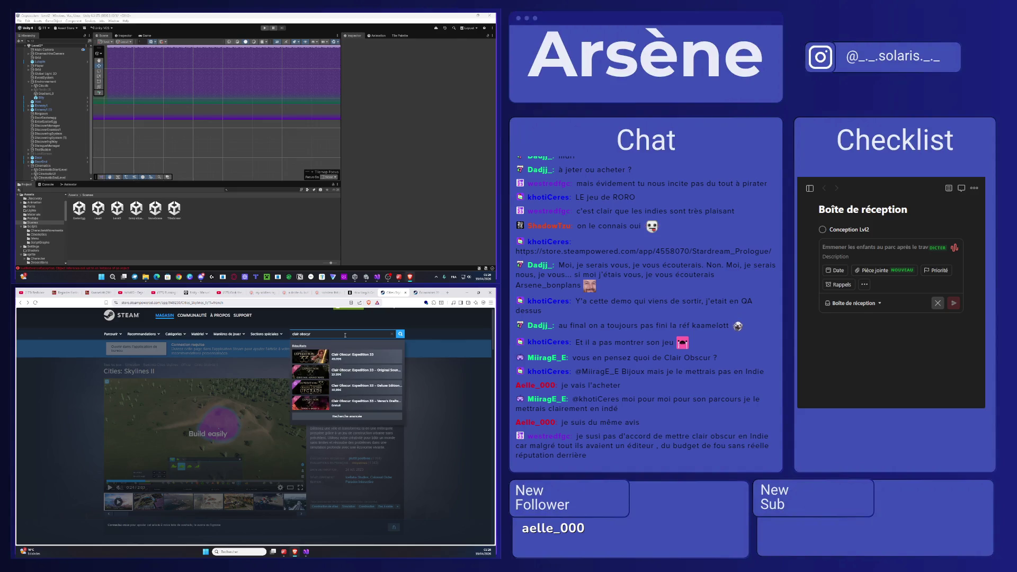
click(342, 356)
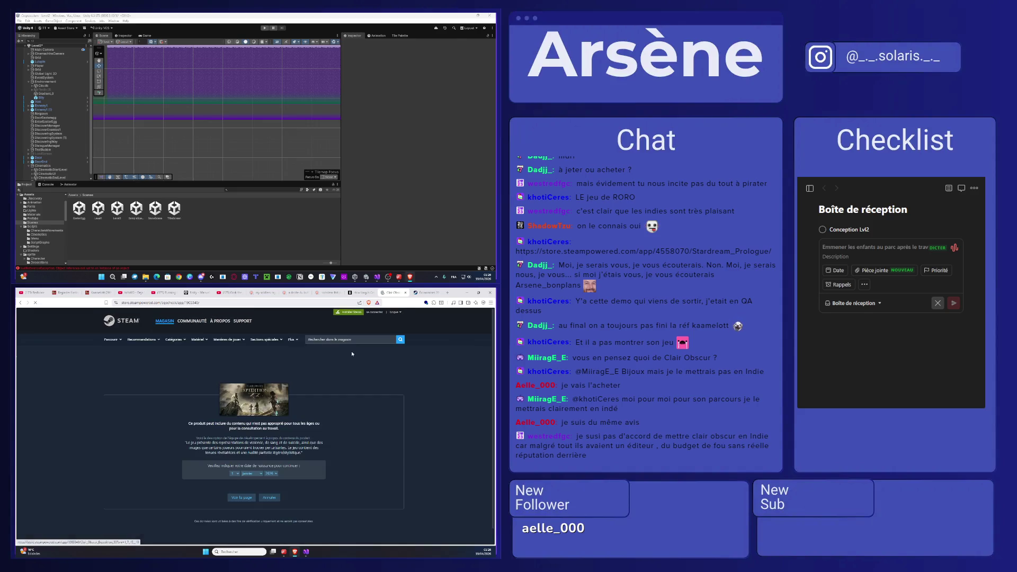
click(272, 473)
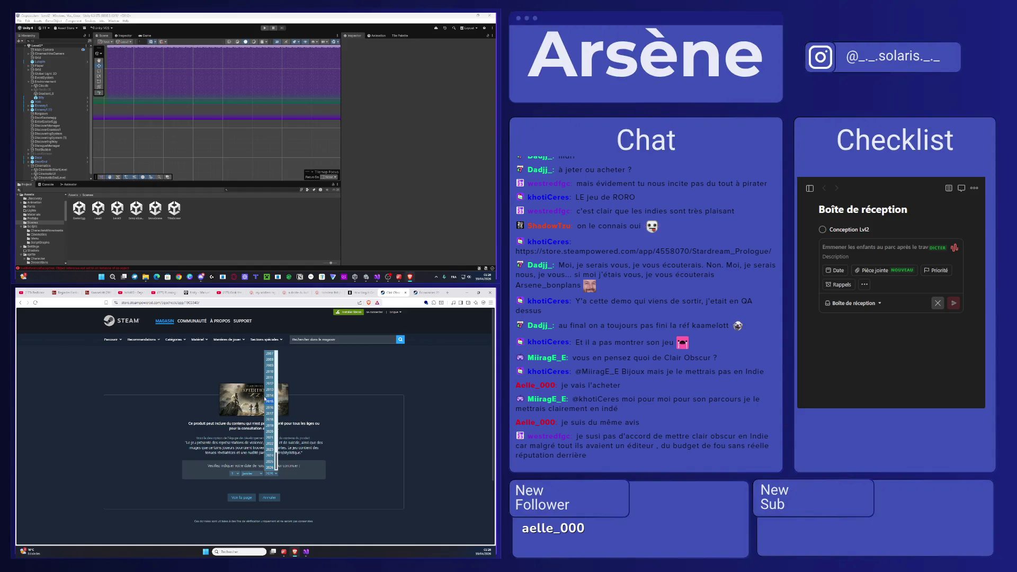
scroll(272, 355, up, 5)
click(268, 402)
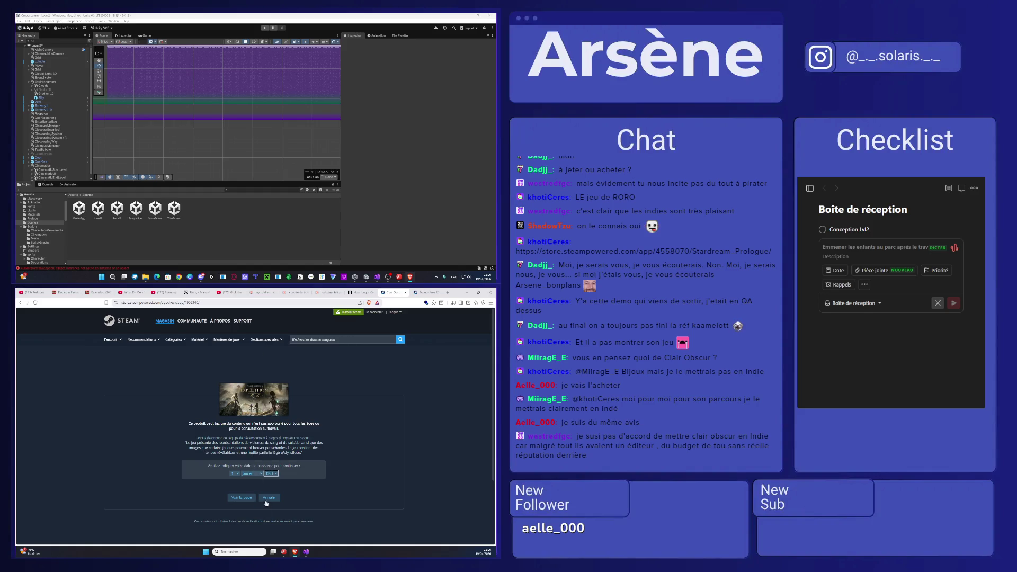
click(241, 497)
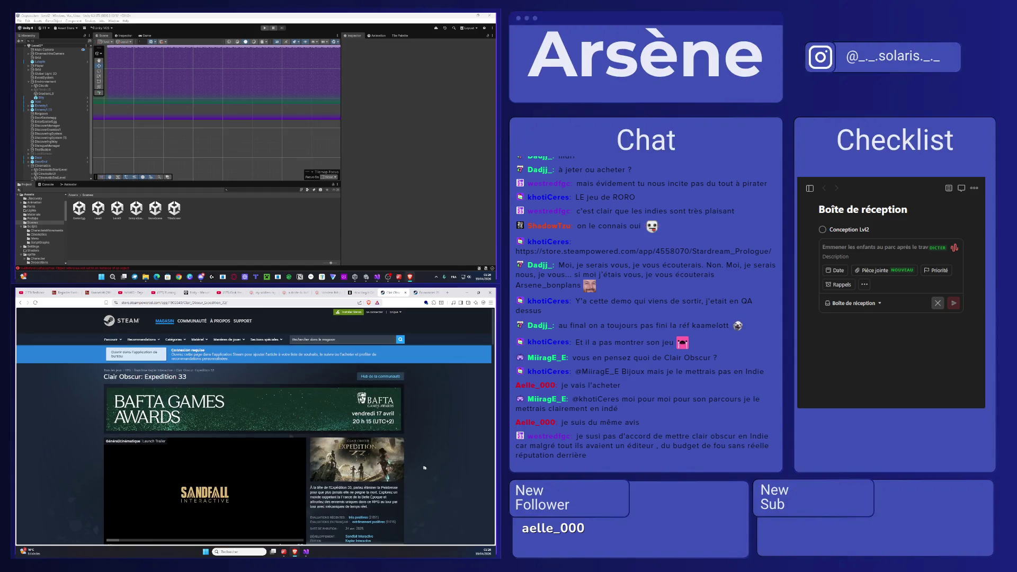
- Scroll down and back up the Clair Obscur: Expedition 33 store page
scroll(424, 466, down, 5)
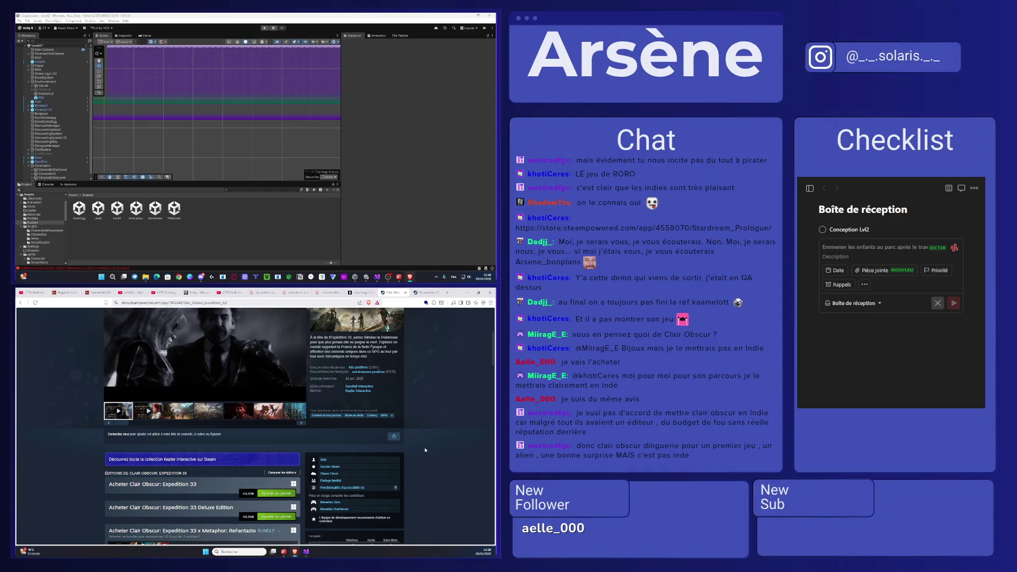
scroll(422, 445, up, 4)
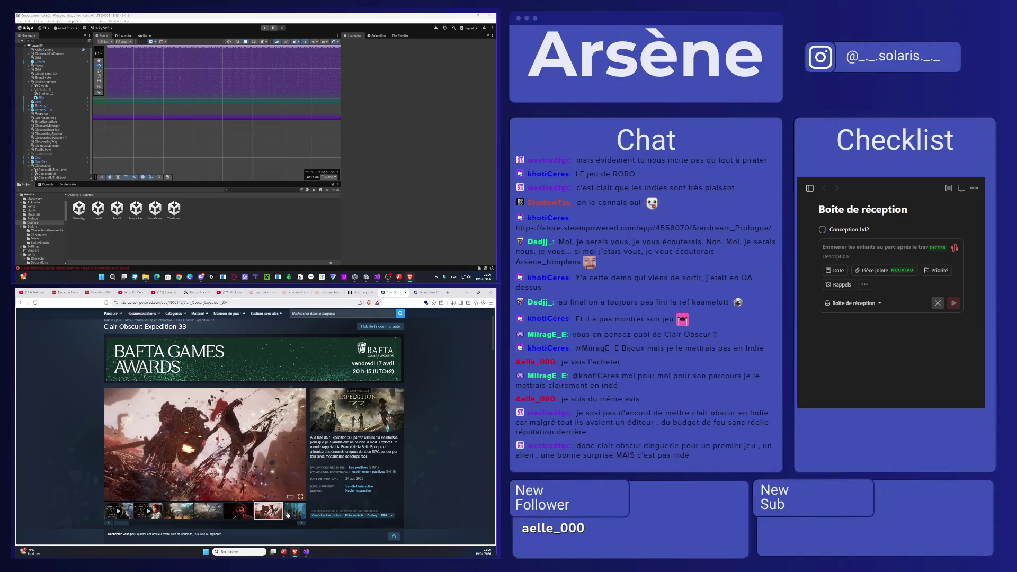
- Look up Persona 5 Royal on HowLongToBeat: 101 hours main story, 123 with sides
click(361, 293)
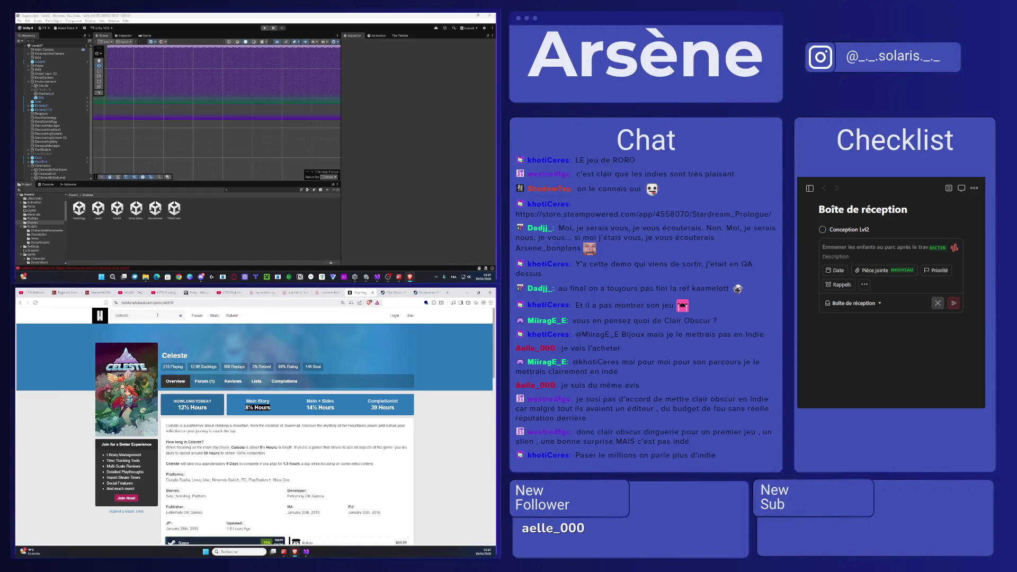
text(clair obscur)
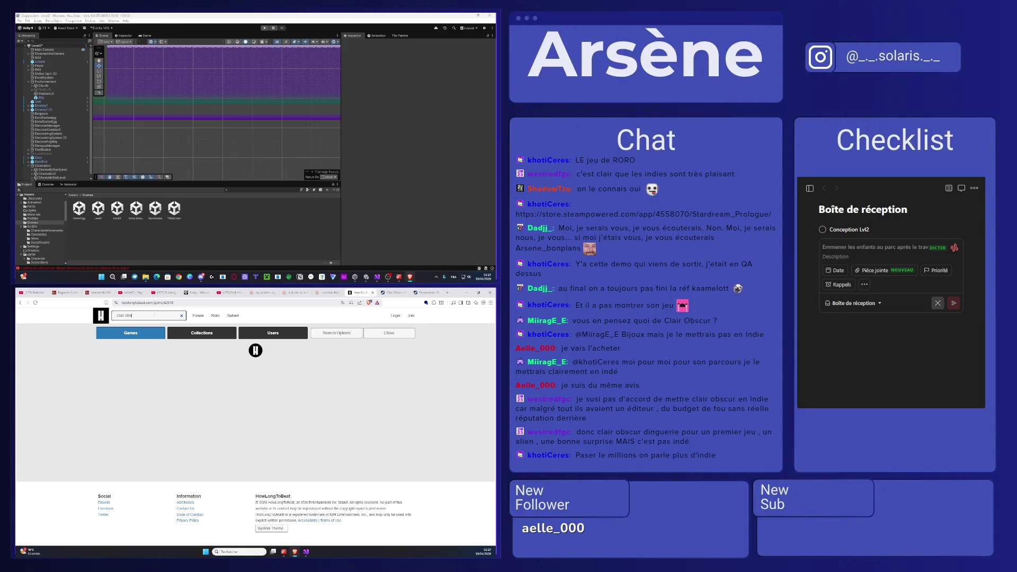
key(BackSpace)
key(BackSpace)
text(u)
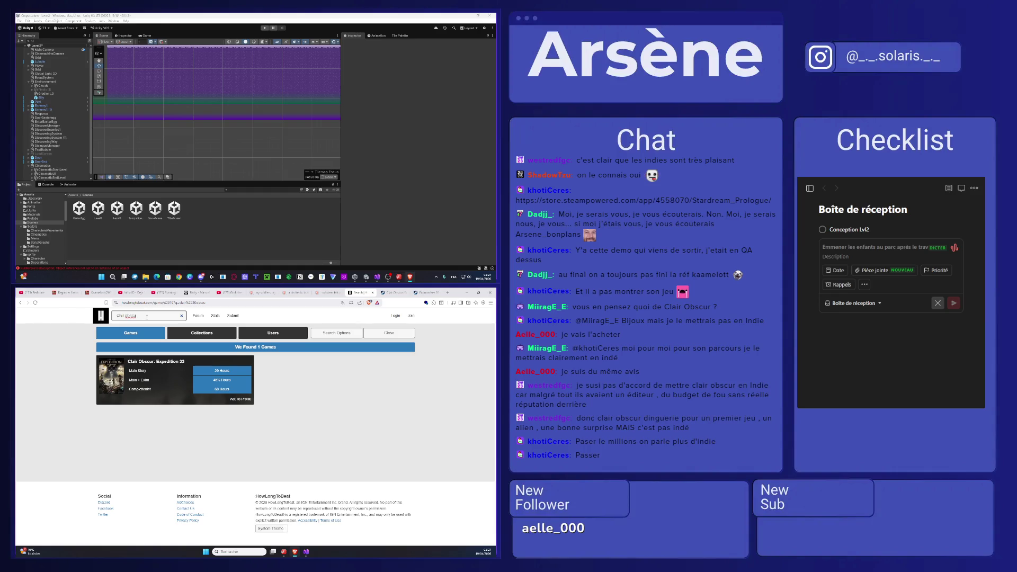
key(ctrl+shift+Left)
key(ctrl+shift+Left)
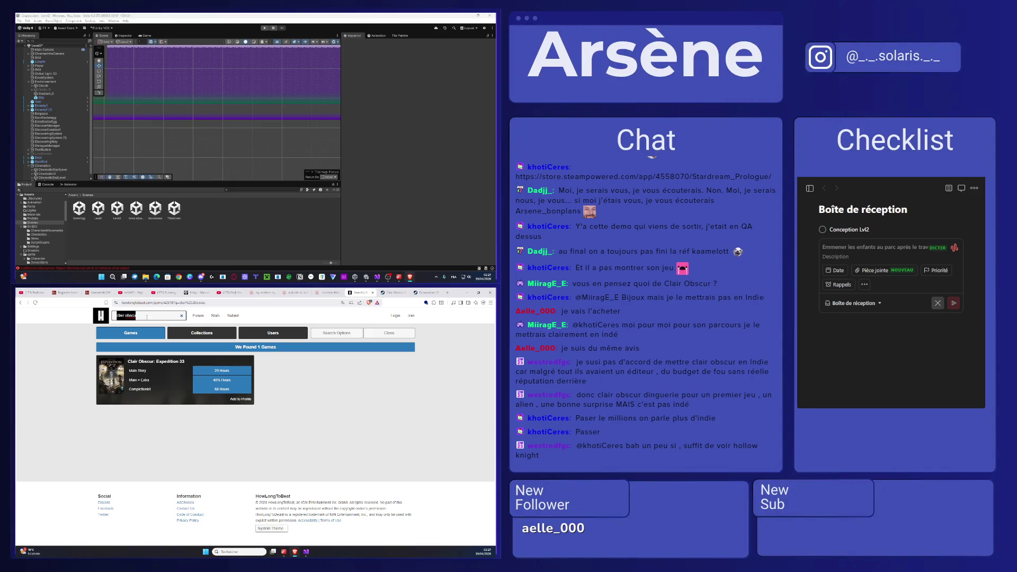
text(persona5)
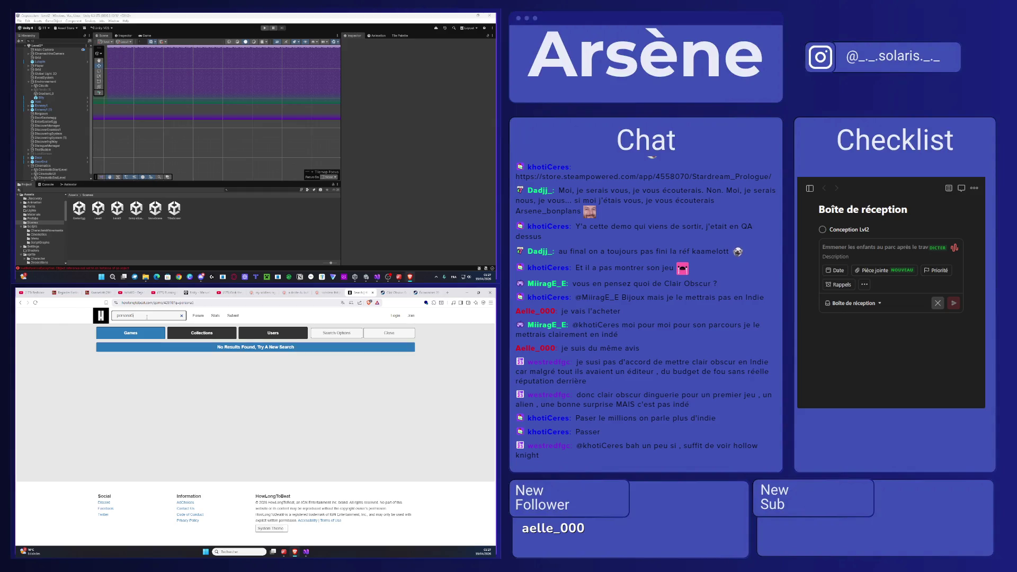
key(BackSpace)
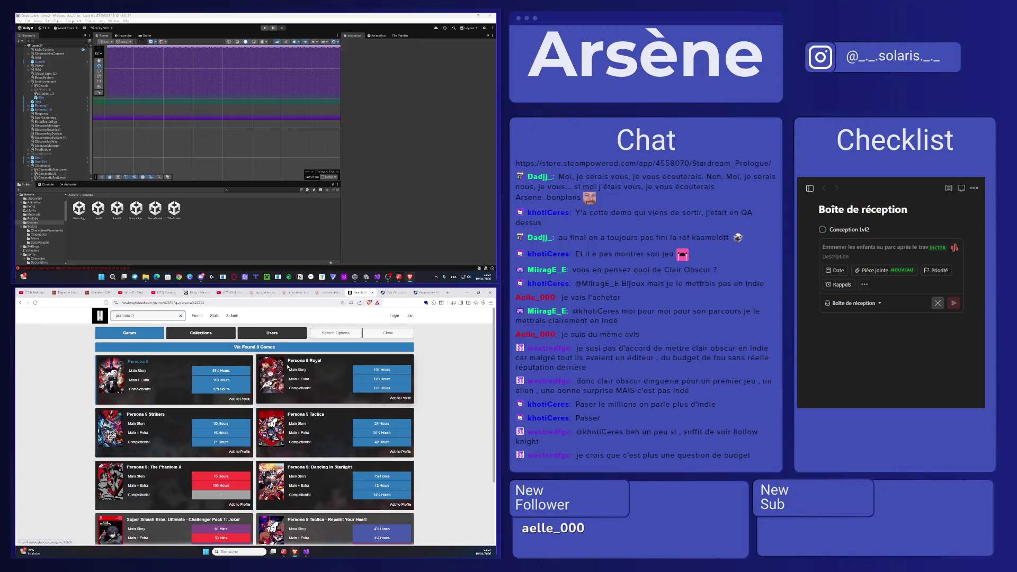
click(290, 364)
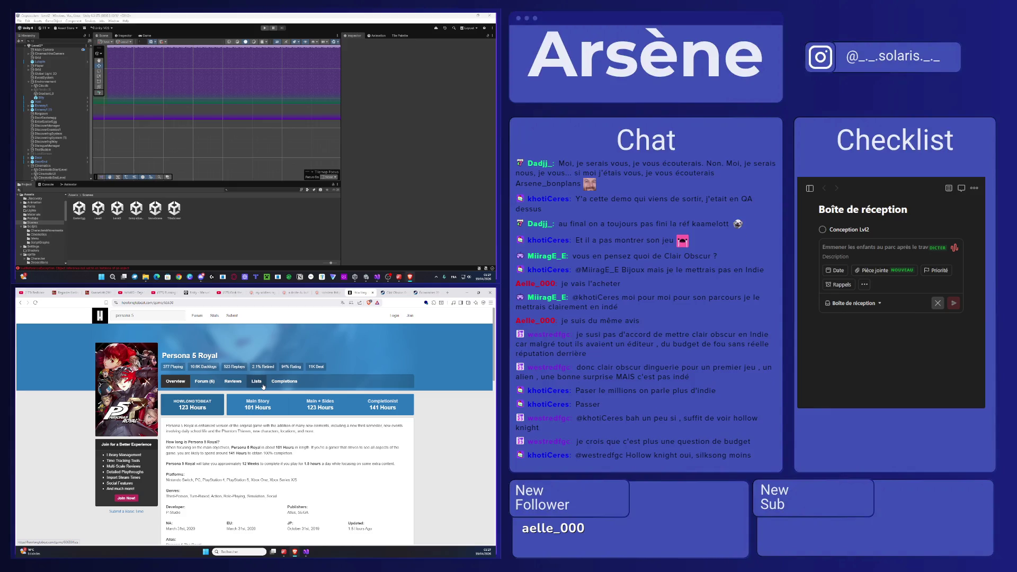
- Search the Steam store for Persona and open the Persona 5 Royal store page
click(408, 292)
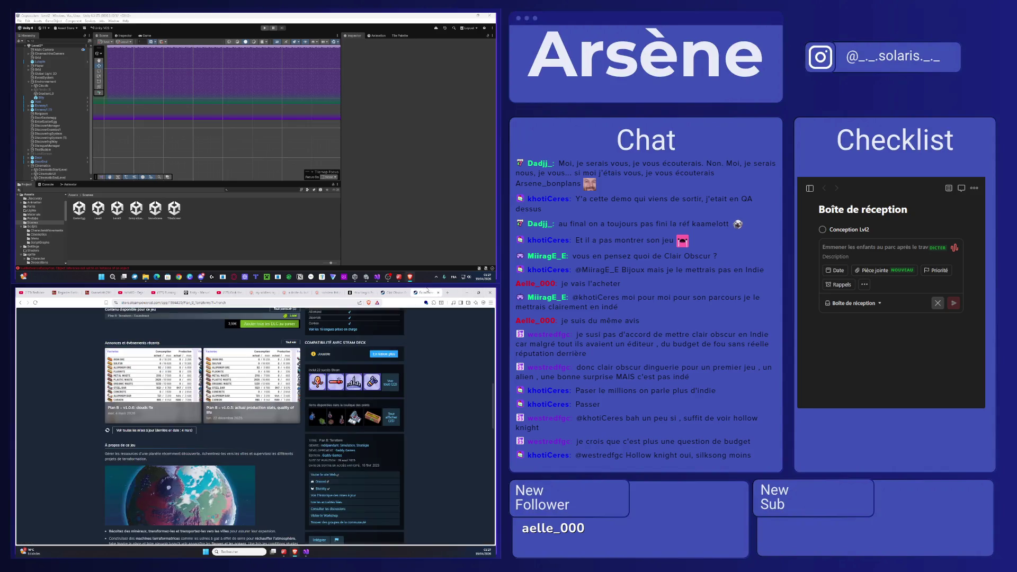
click(416, 292)
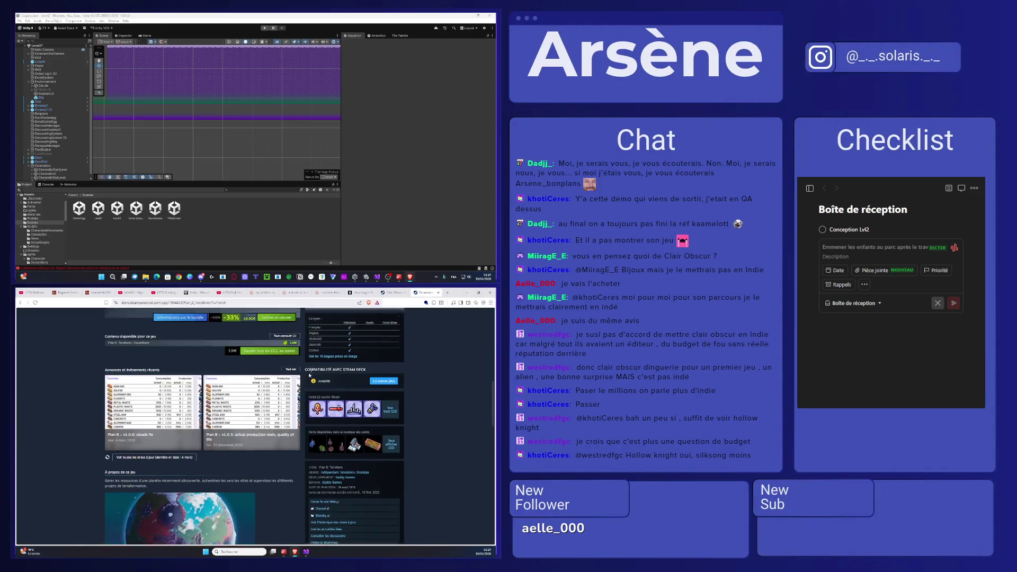
click(325, 312)
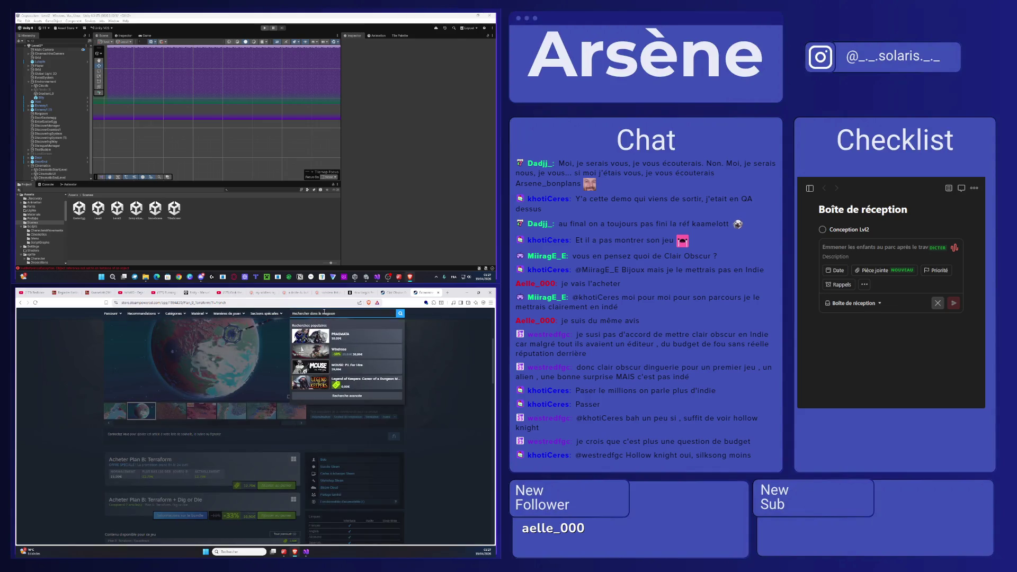
text(person)
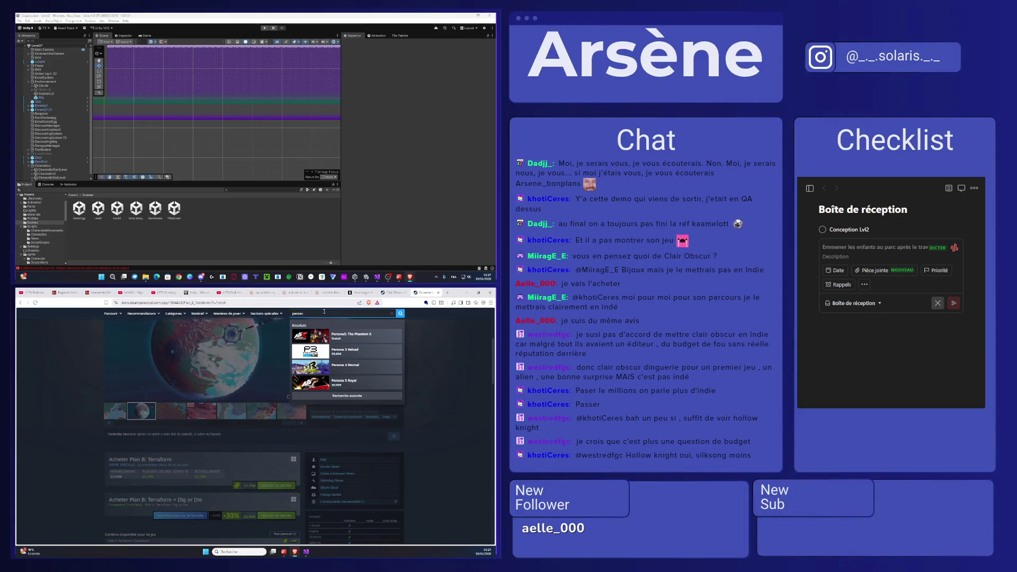
text(baa)
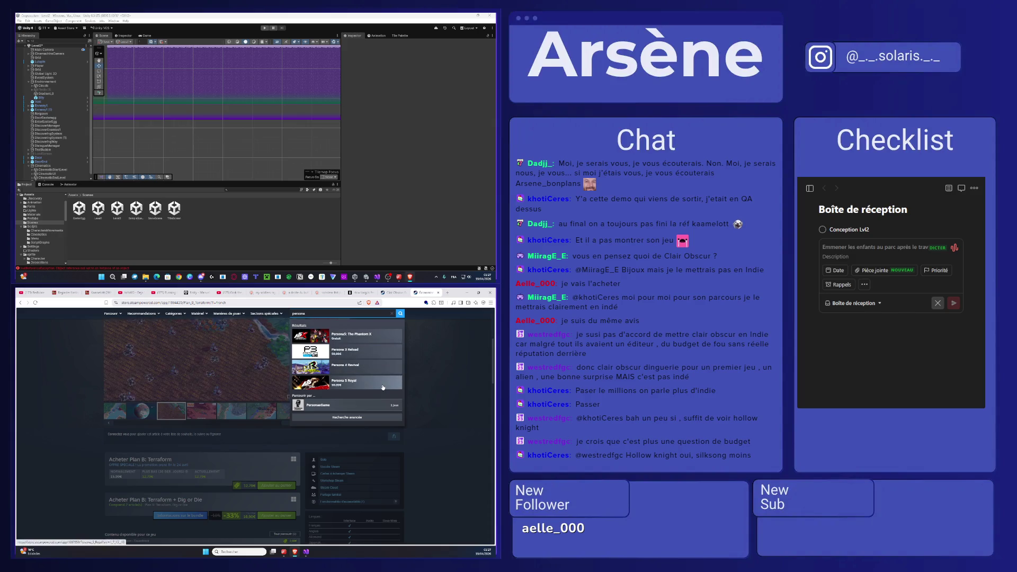
click(347, 380)
- Read down the Persona 5 Royal page to its system requirements, briefly comparing Clair Obscur's page
scroll(422, 413, down, 5)
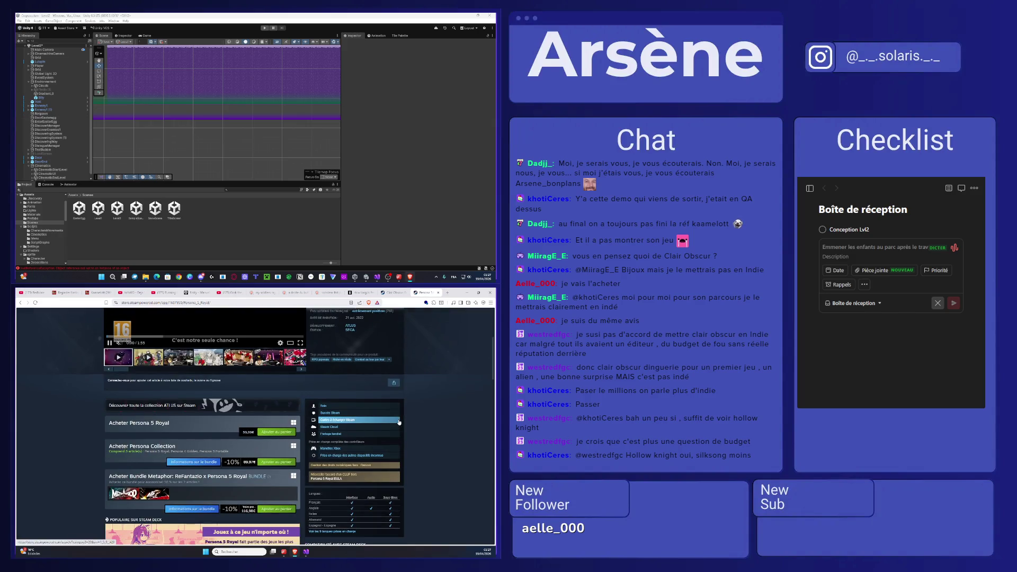
click(392, 293)
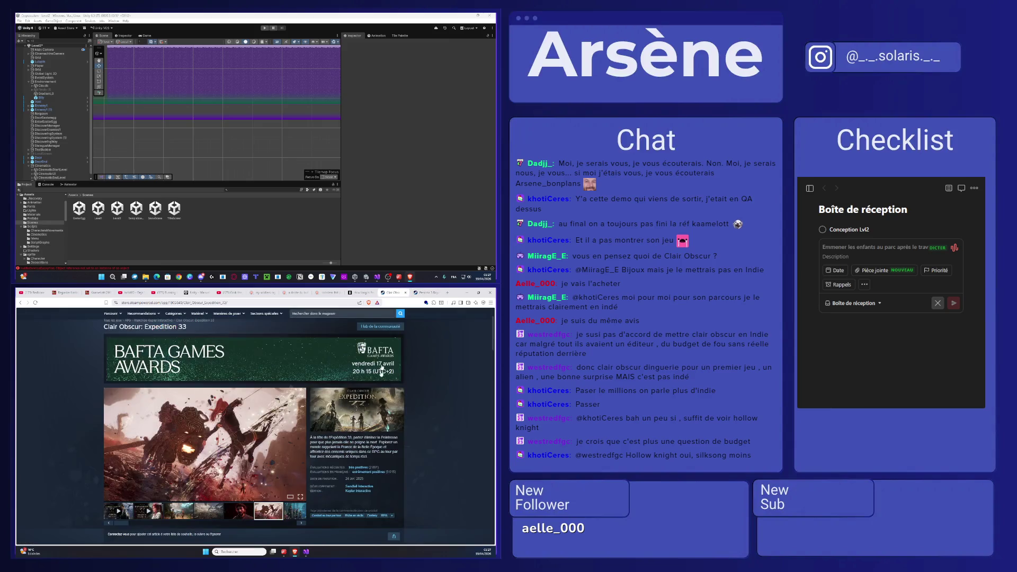
scroll(379, 388, down, 5)
click(426, 292)
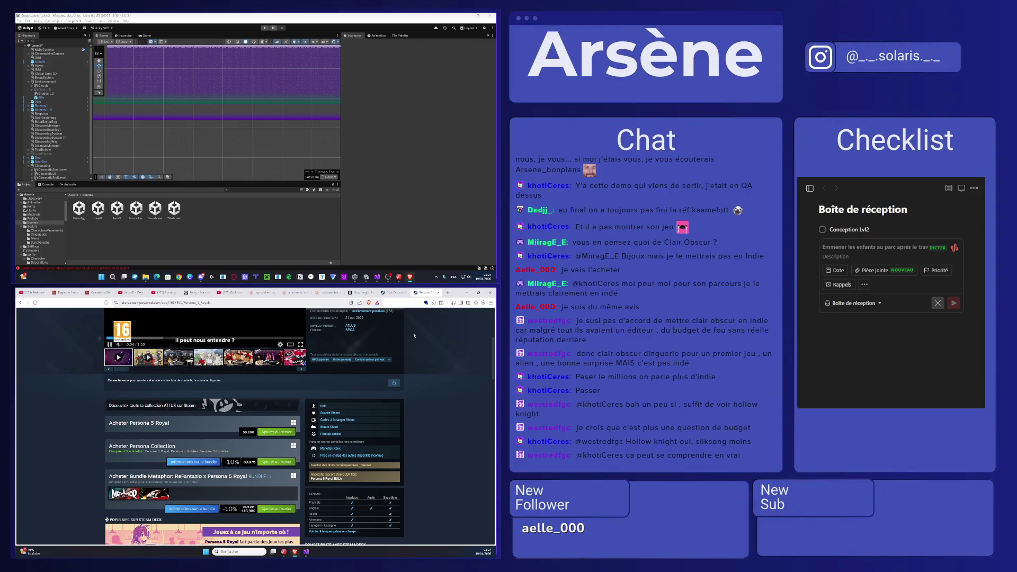
scroll(413, 337, down, 5)
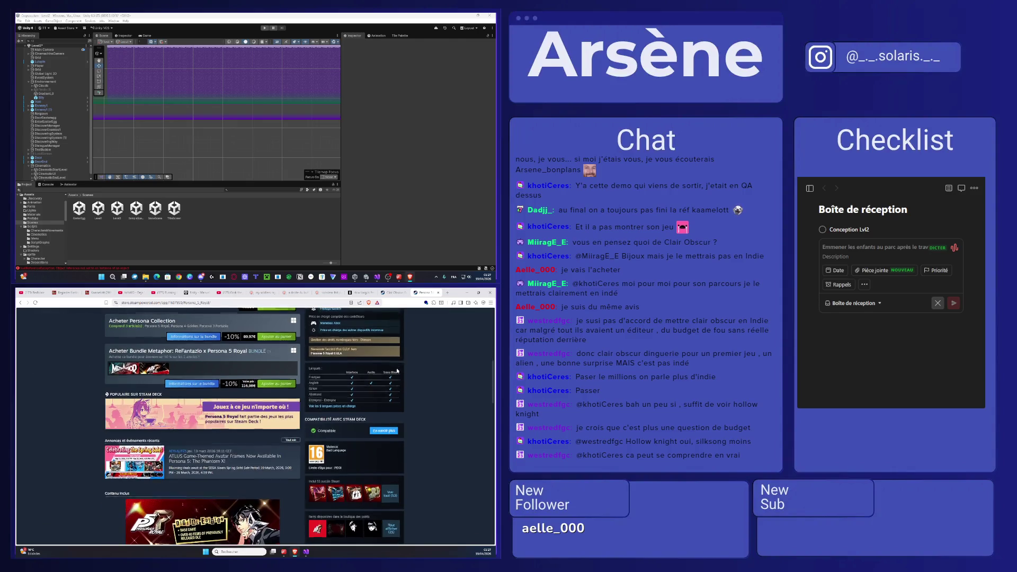
scroll(405, 352, down, 5)
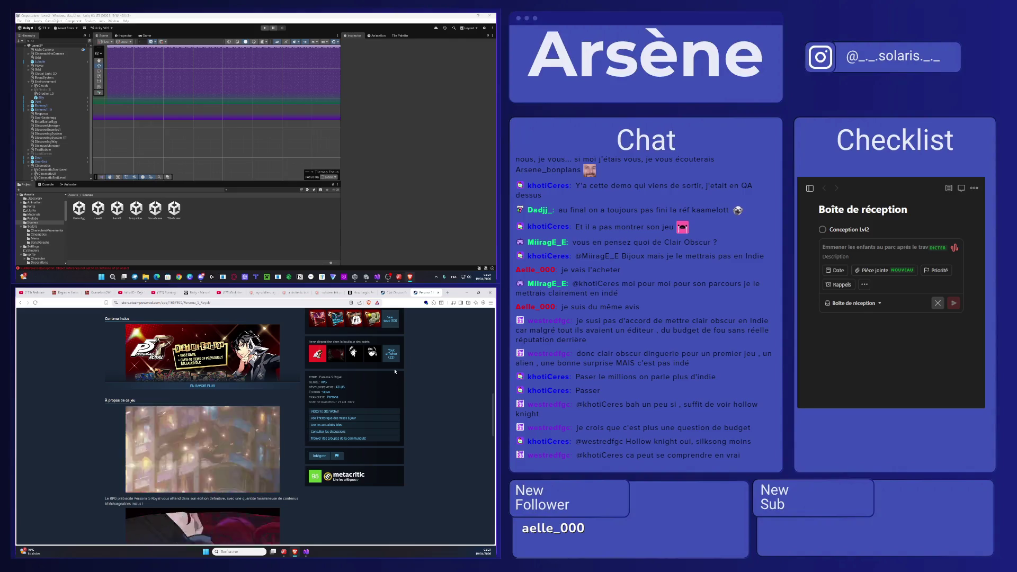
scroll(371, 413, down, 4)
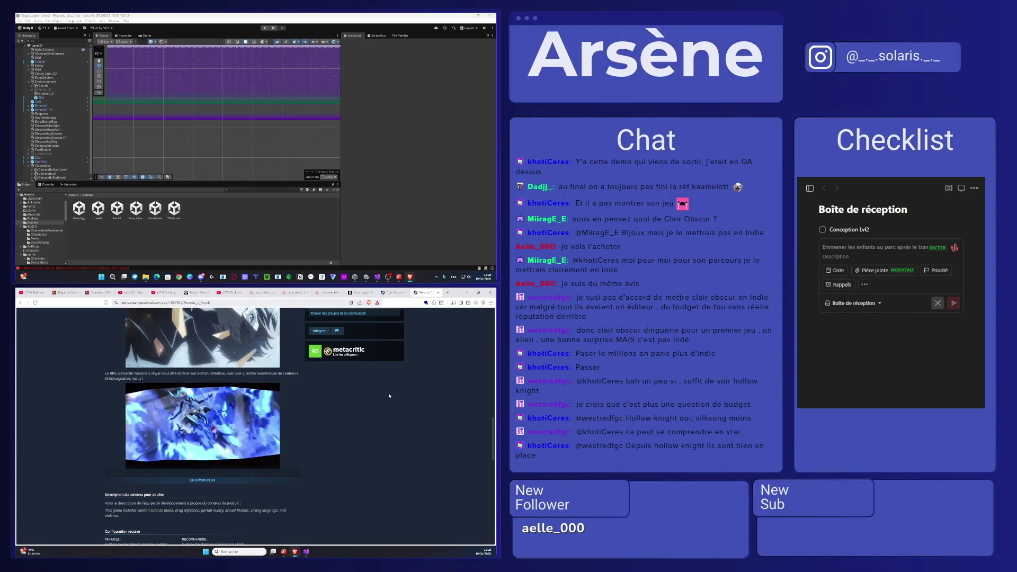
- Search 'budget clair obscur' in a new tab and highlight the under-10-million budget figure
click(446, 291)
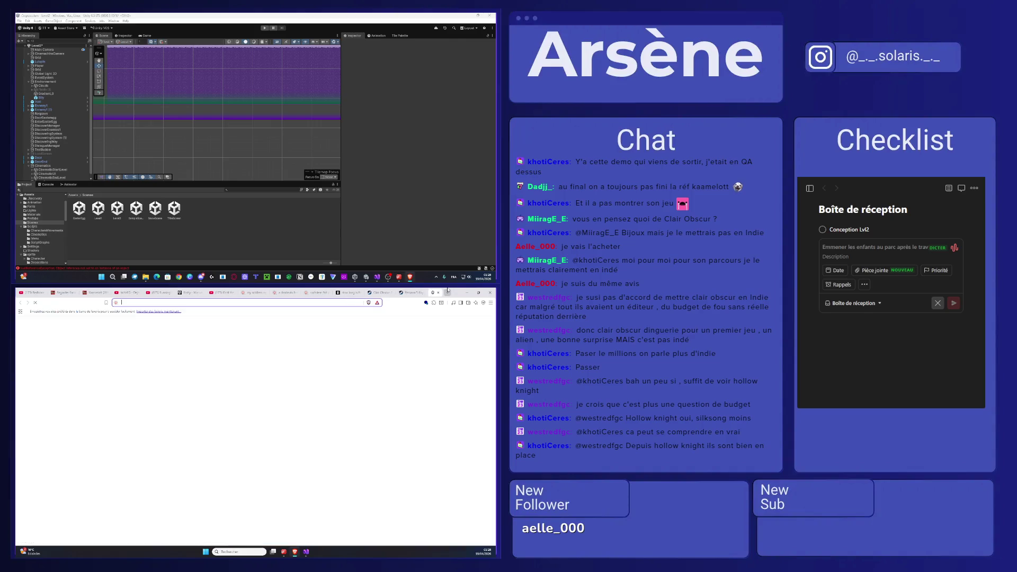
text(budget clair obscu)
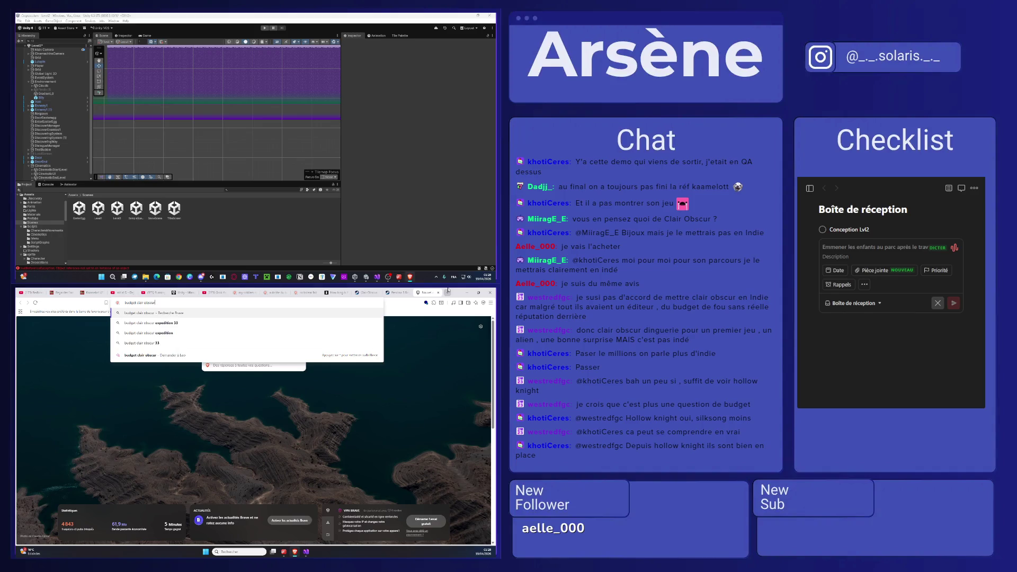
text(r)
key(Return)
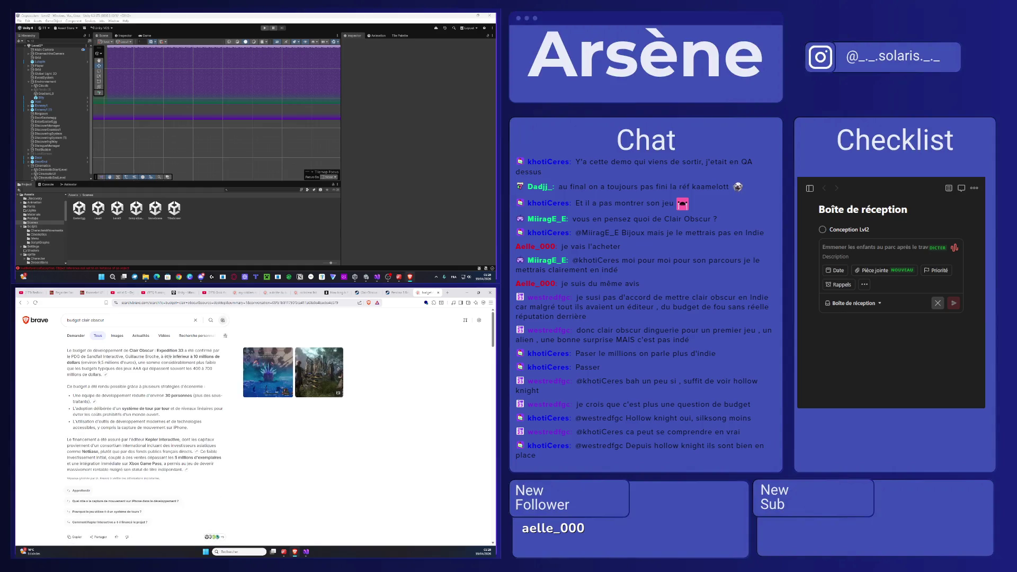
mouse_move(168, 357)
mouse_down()
mouse_move(174, 363)
mouse_move(136, 363)
mouse_up()
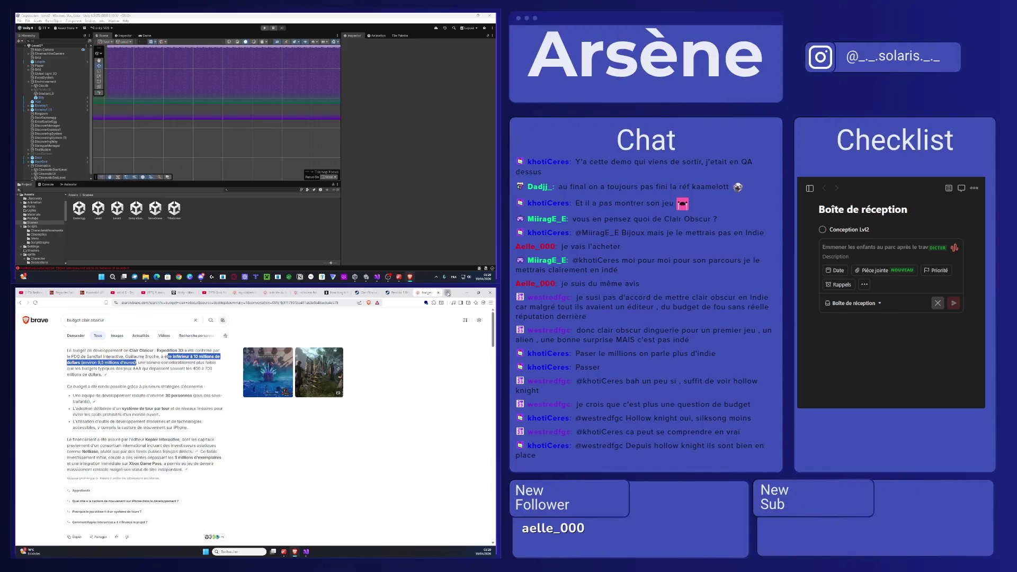
- Search 'durée dev clair obscure' in another tab and highlight the development duration in the expanded summary
click(447, 293)
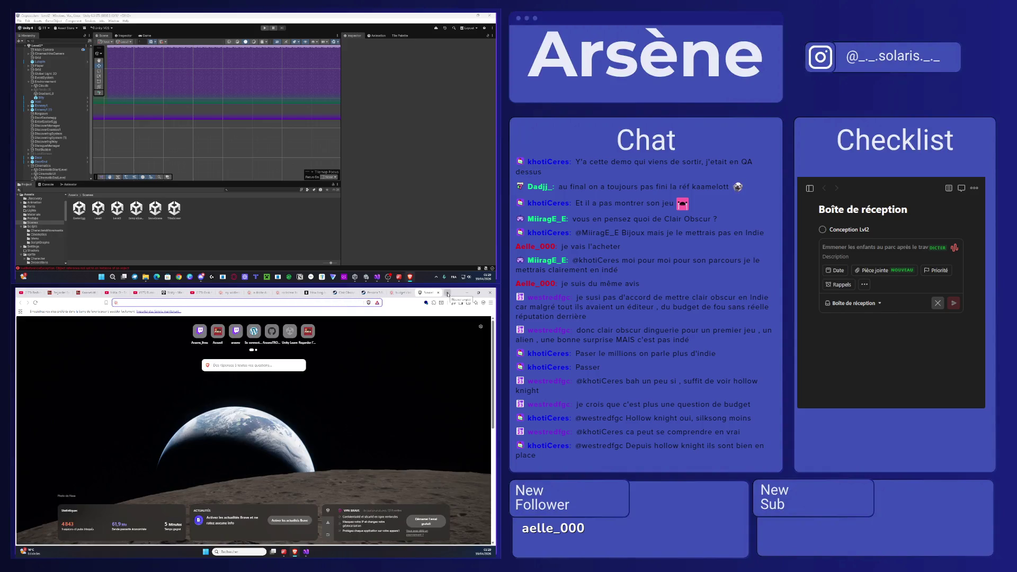
text(durée)
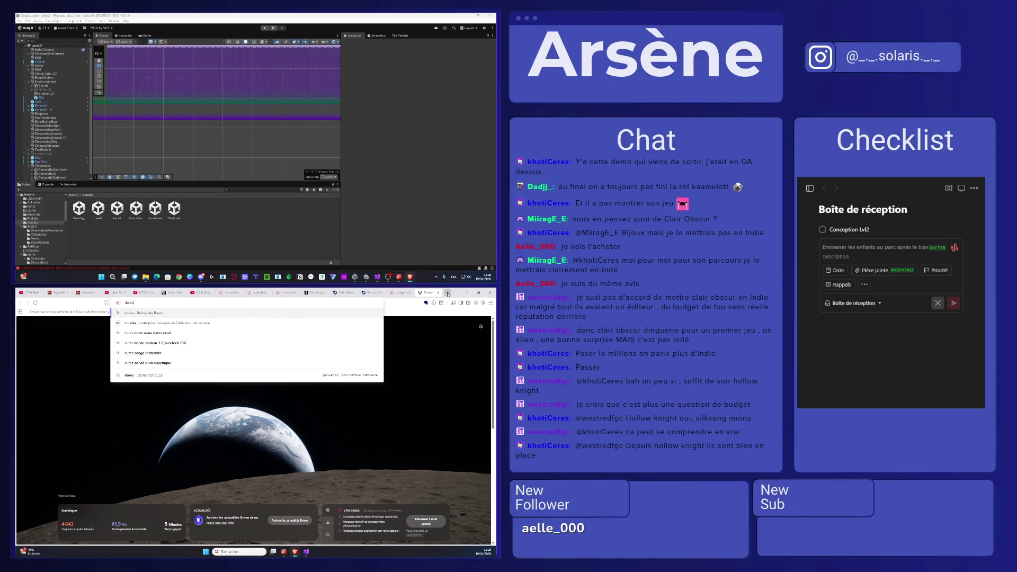
text( dev clair obs)
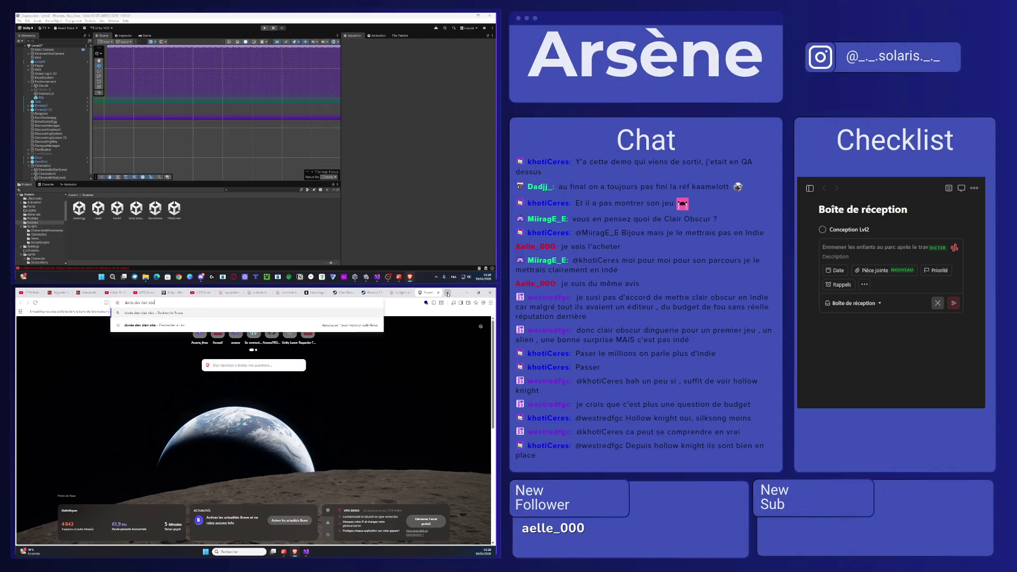
text(cure)
key(Return)
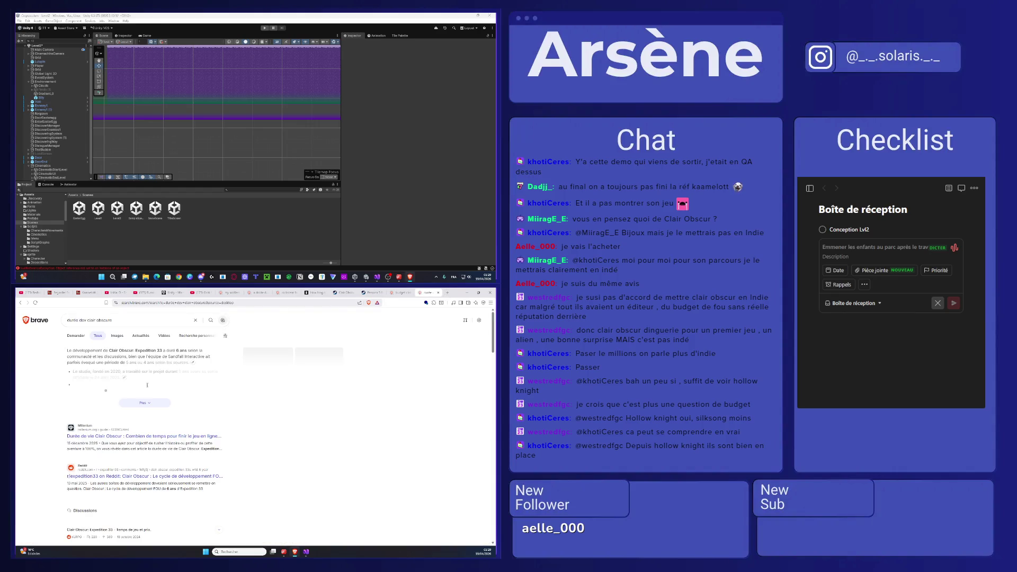
click(145, 404)
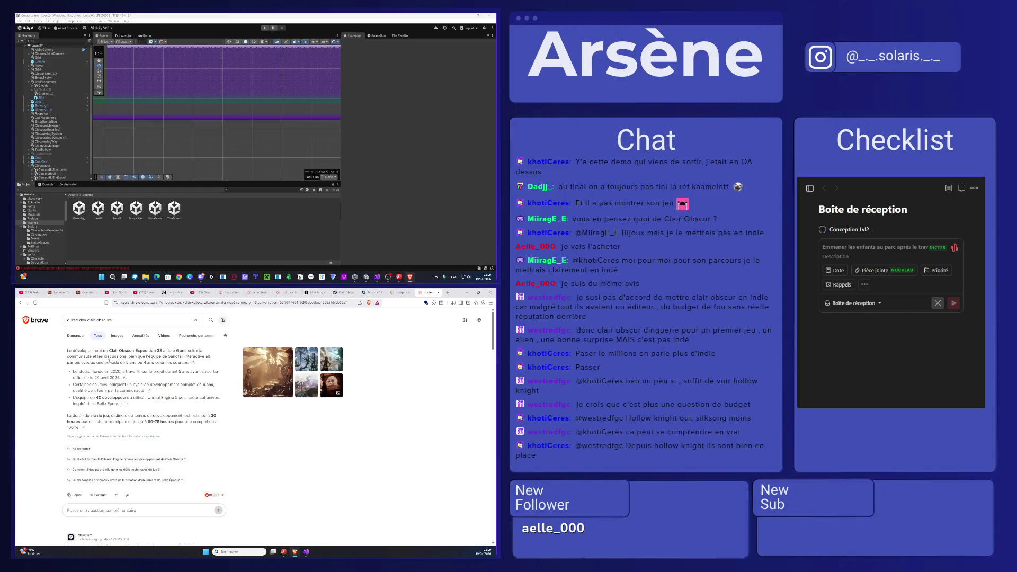
drag(107, 362, 135, 363)
- Search how many people worked on Clair Obscur, keeping the original wording, and expand the AI summary
click(447, 292)
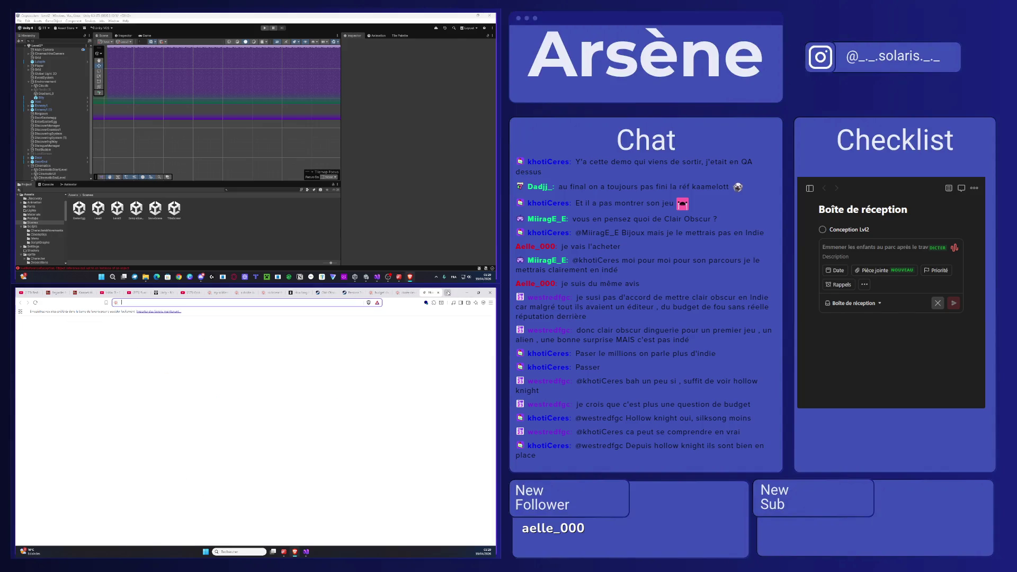
text(nombr de perso)
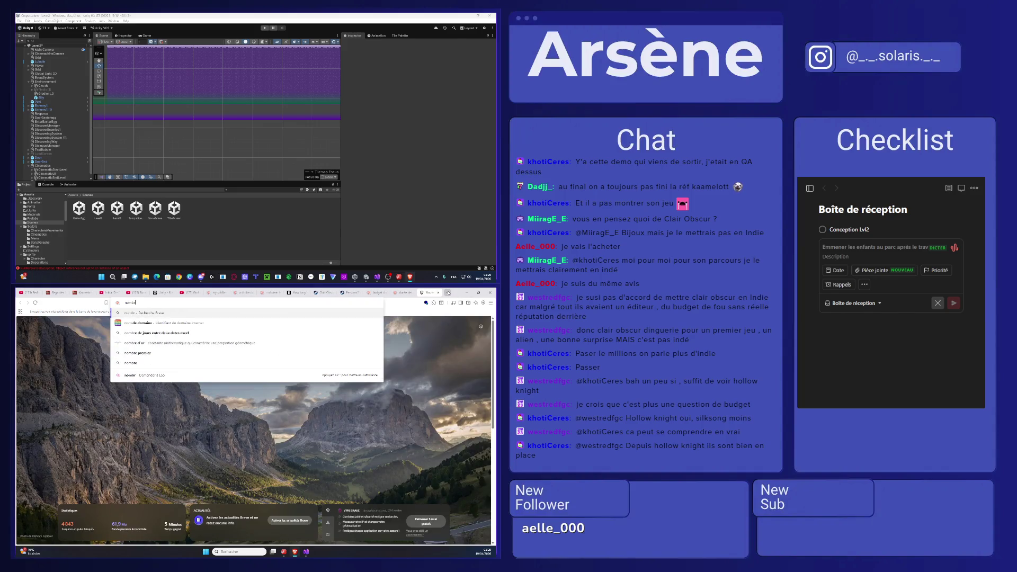
text(nne)
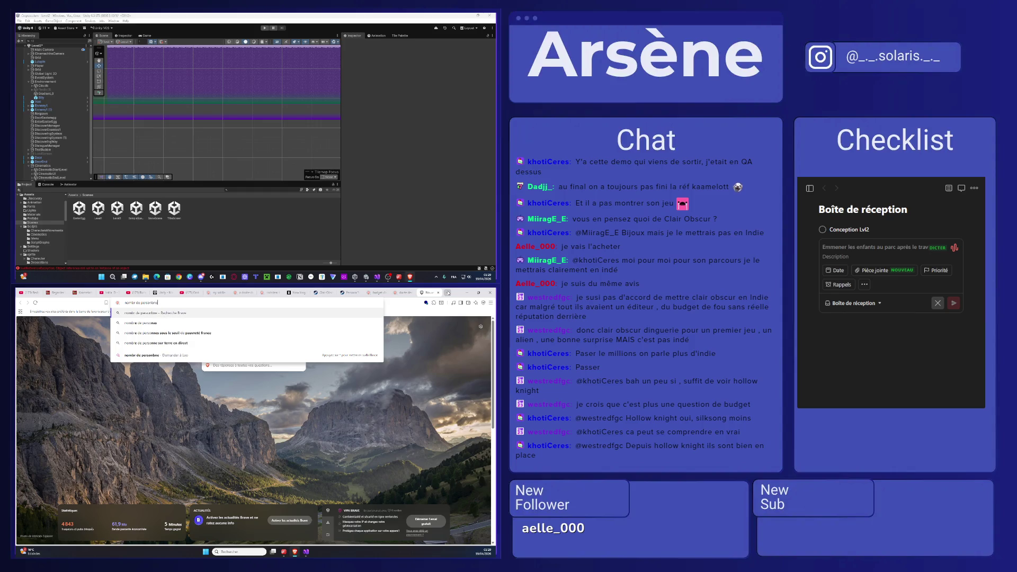
text( a avoir bossé su)
text(r )
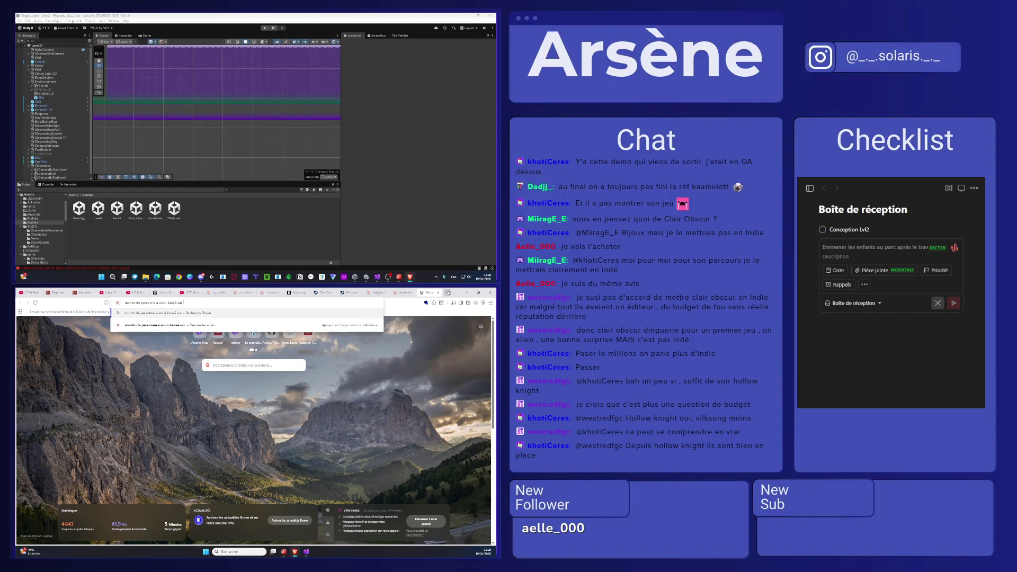
text(clair obscura)
key(Return)
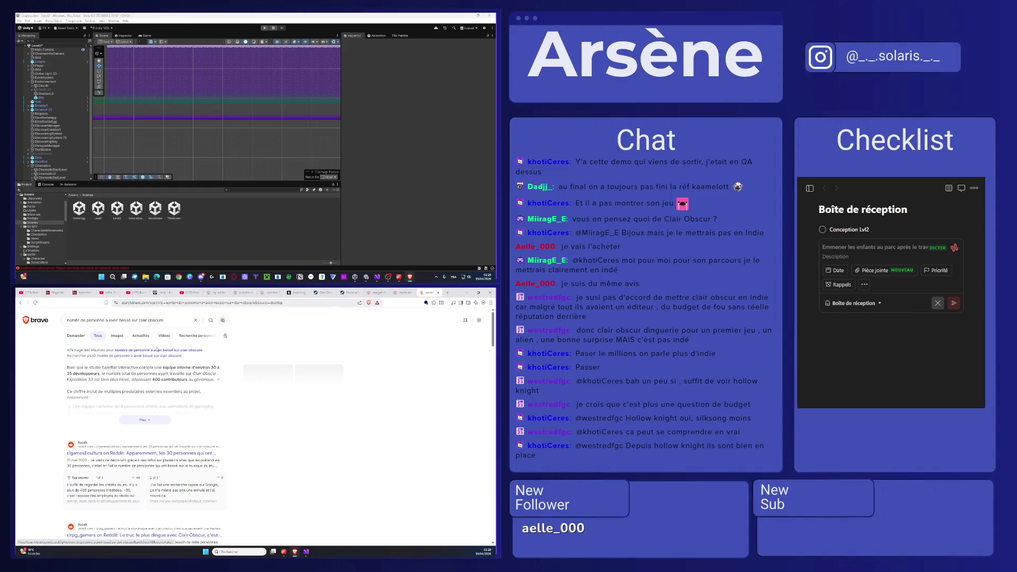
click(157, 355)
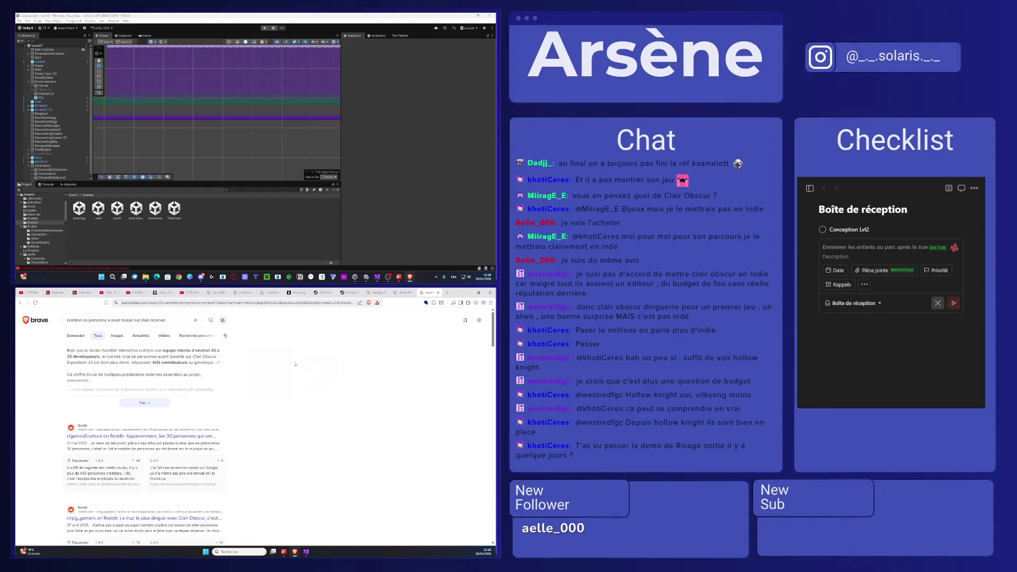
click(145, 403)
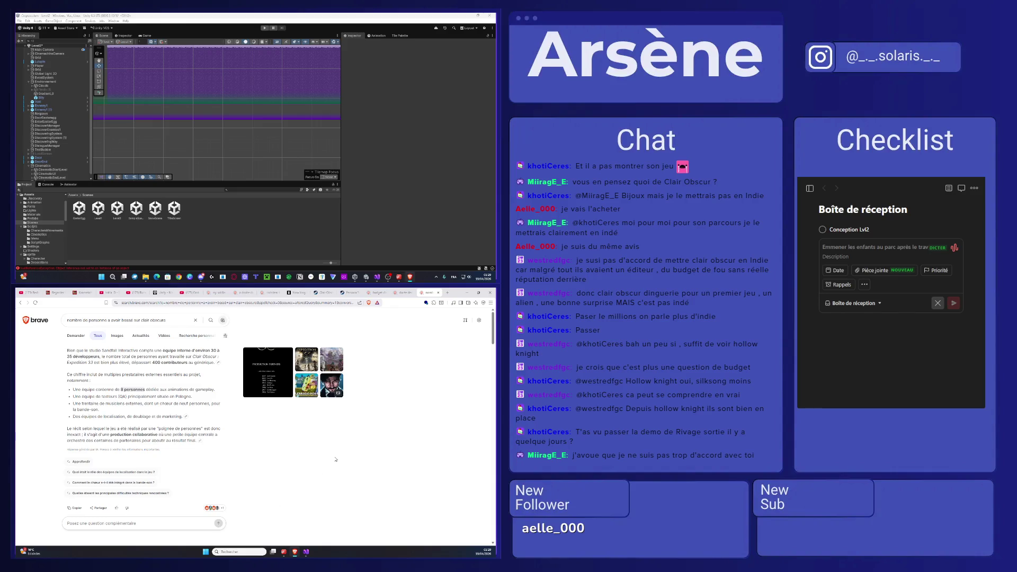
- Ask the AI a follow-up about salary costs for 35 people over 6 years
text(35 personnes)
click(141, 522)
text(rie)
text(000€/mois)
text(pendant)
text( 6 ans ?)
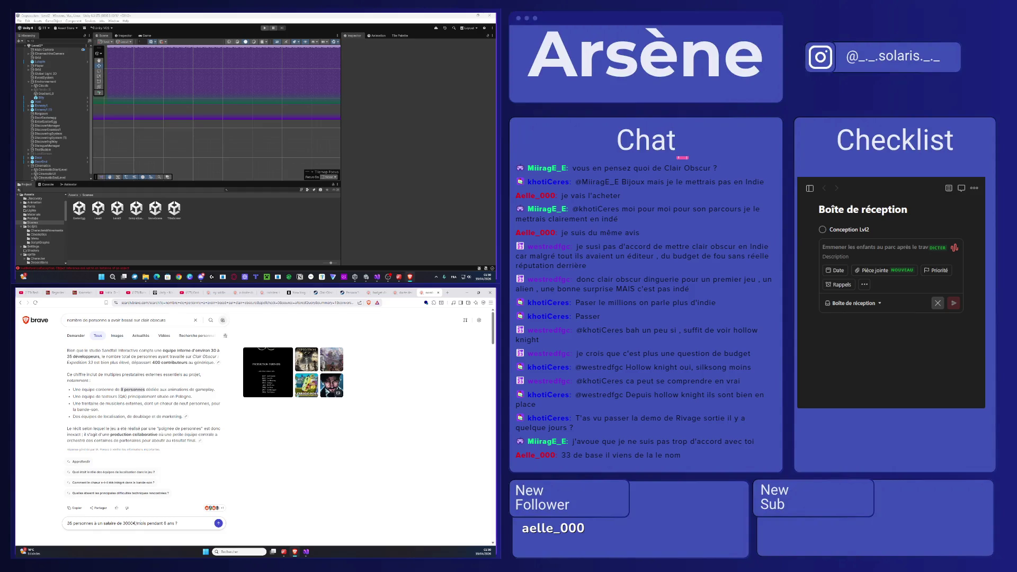
key(Return)
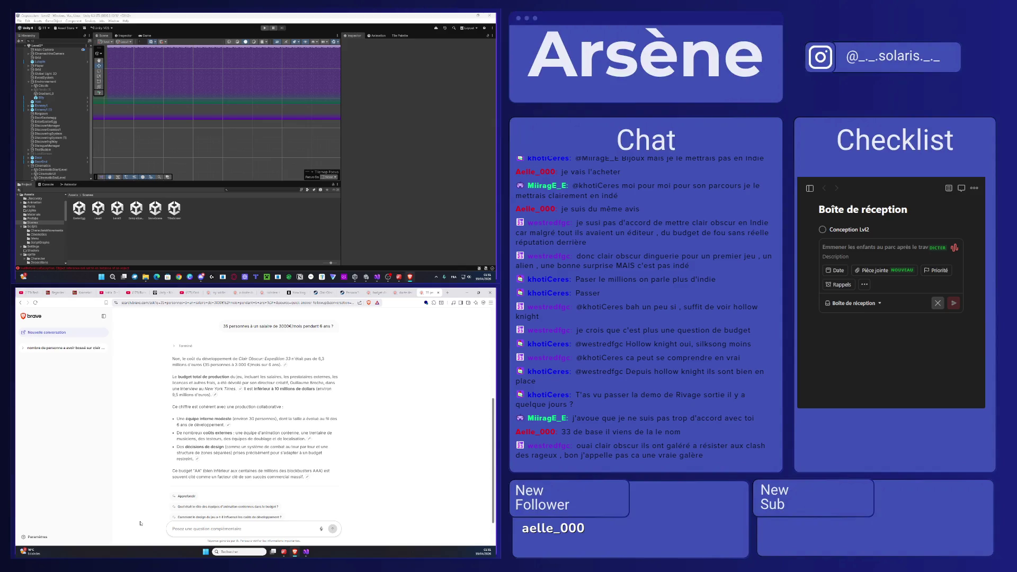
- Scroll through the answer, then switch to the Clair Obscur: Expedition 33 Steam page
scroll(140, 435, down, 1)
right_click(138, 348)
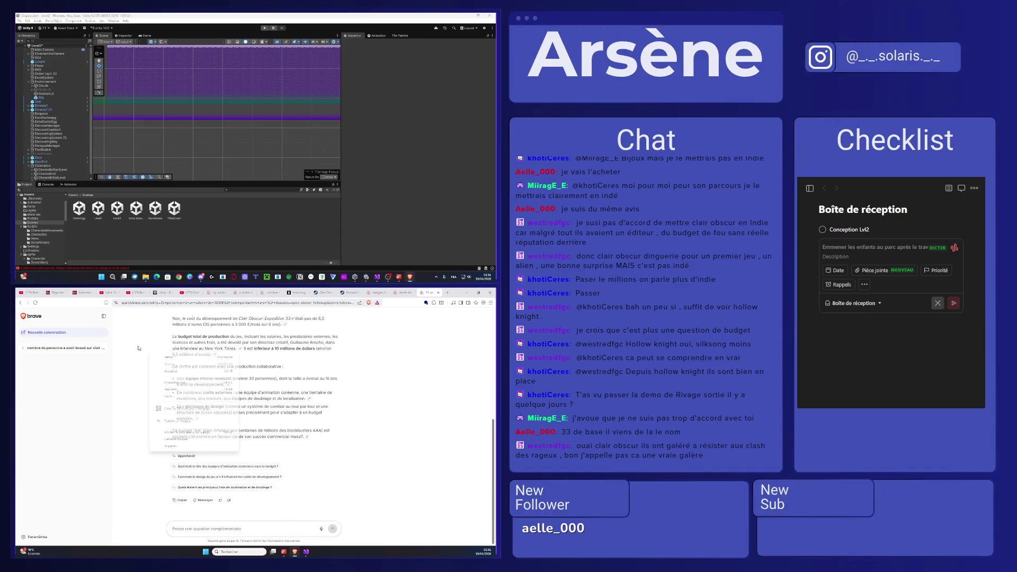
key(Escape)
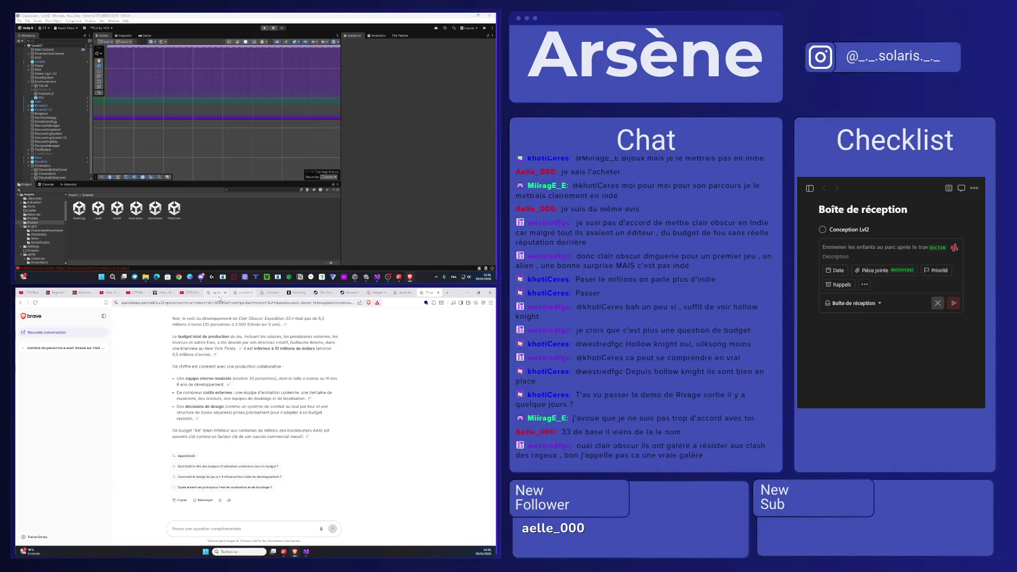
click(323, 291)
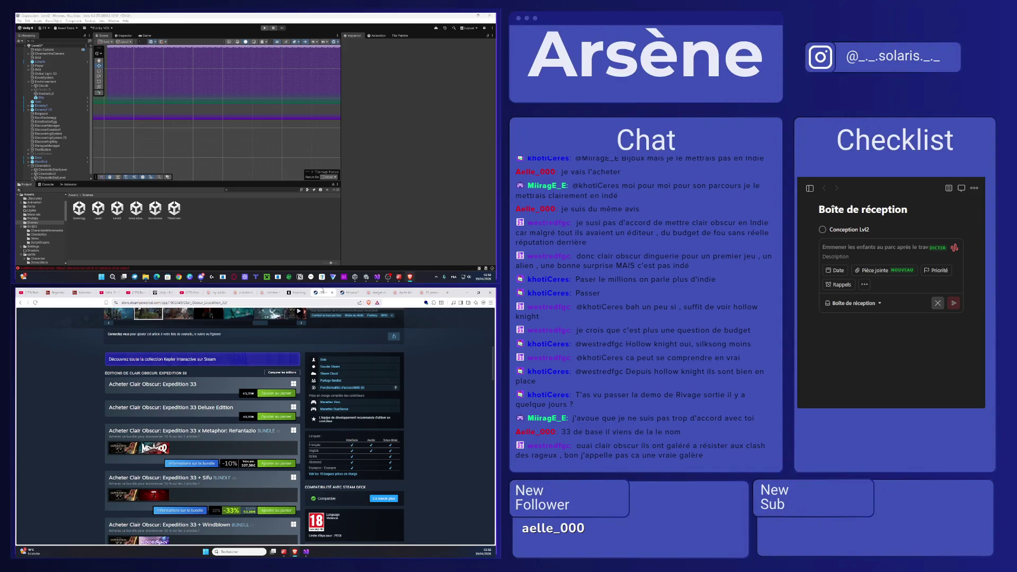
- Browse the Clair Obscur screenshots, enlarging one and showing the third, then return to the budget answer
scroll(366, 412, up, 5)
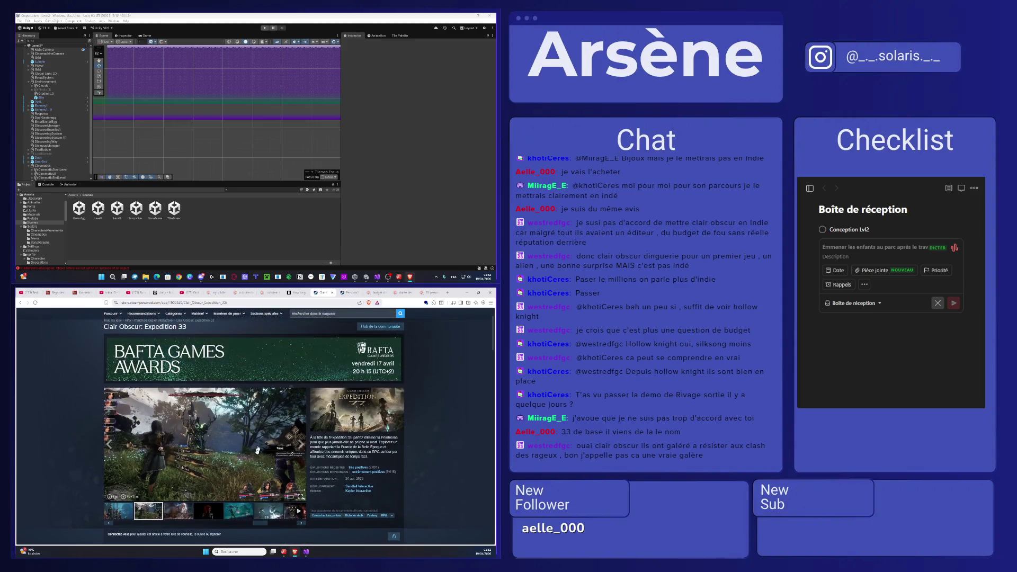
click(366, 412)
key(Escape)
click(189, 513)
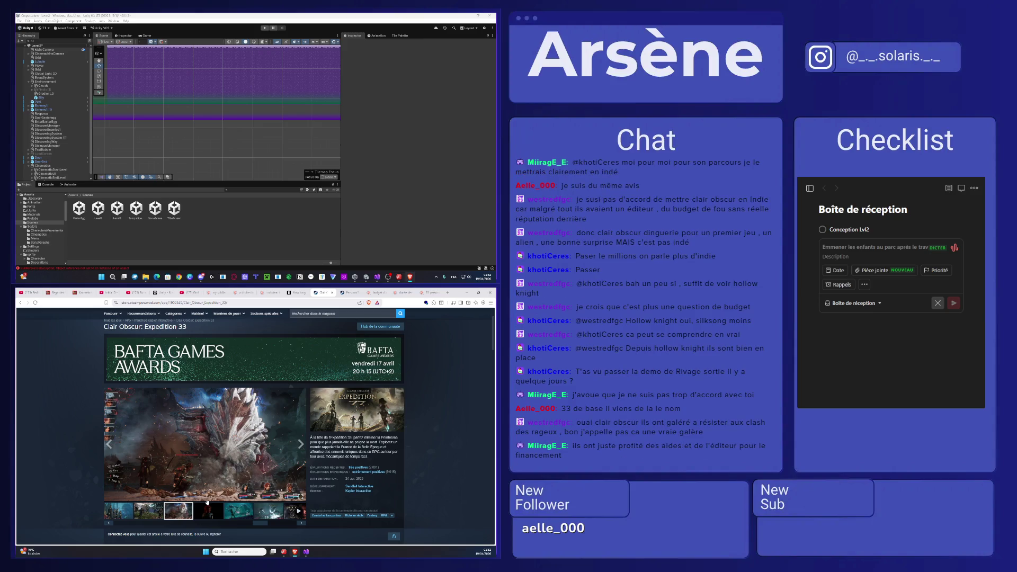
scroll(325, 406, down, 1)
click(351, 293)
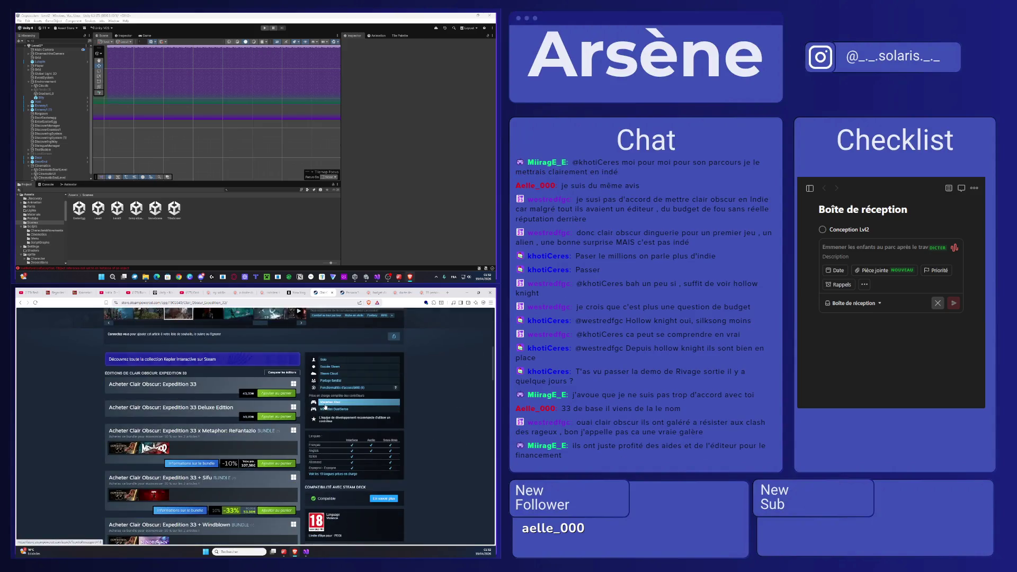
click(429, 292)
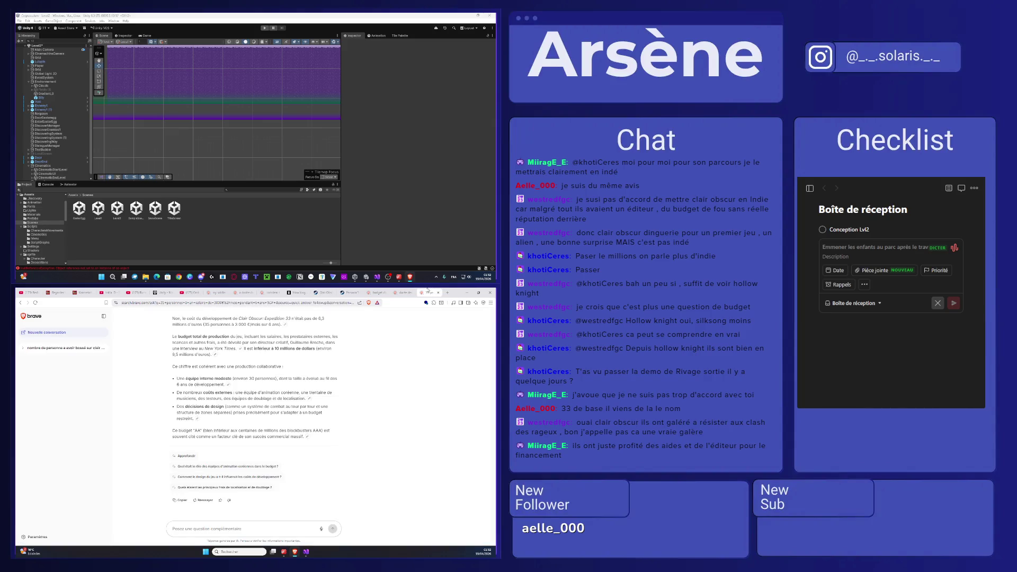
- Ask the Brave AI where Clair Obscur's funding came from and read the listed sources
text(d)
text(é)
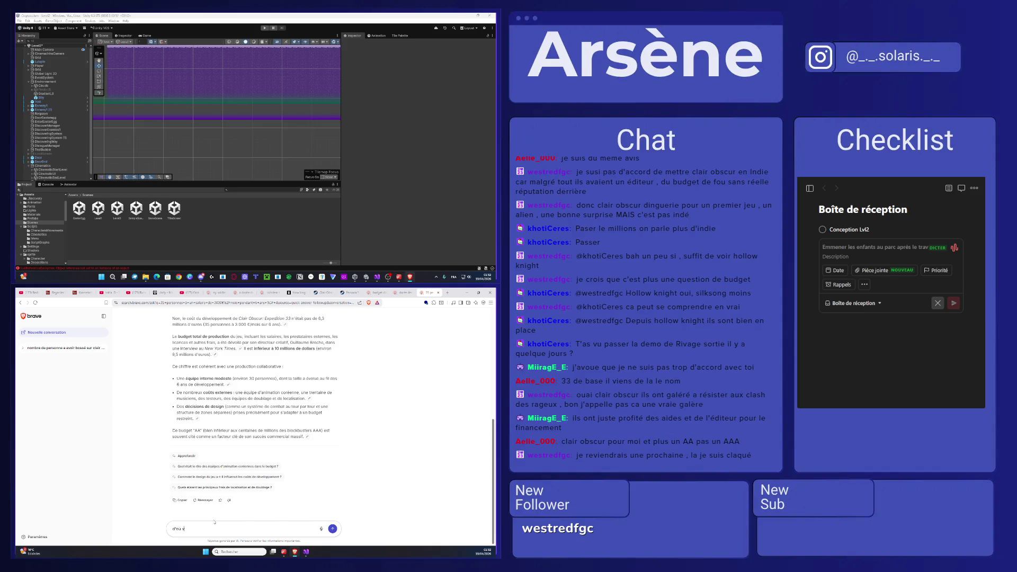
text(iens le financeme)
text(nt)
key(Return)
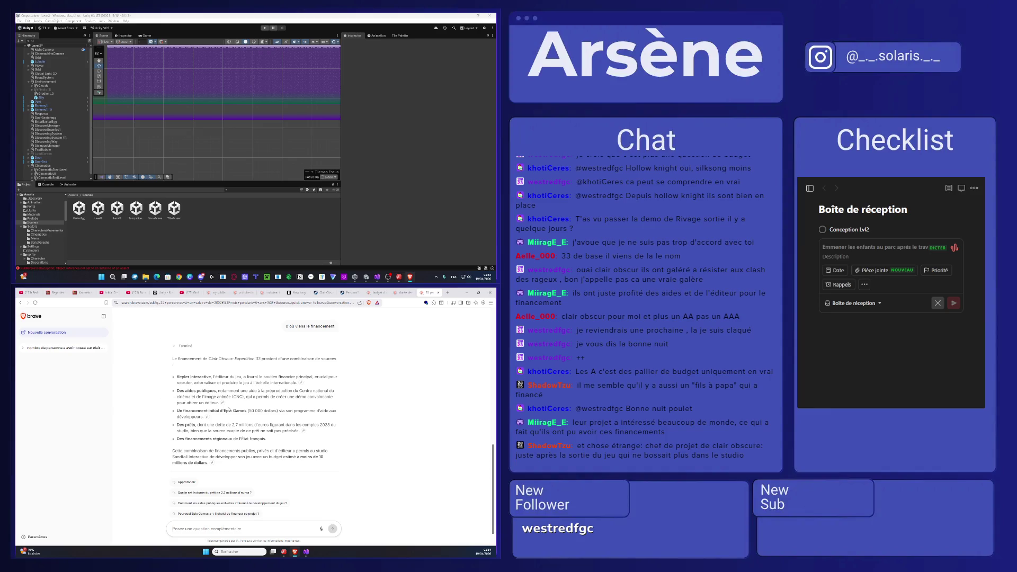
scroll(229, 408, down, 1)
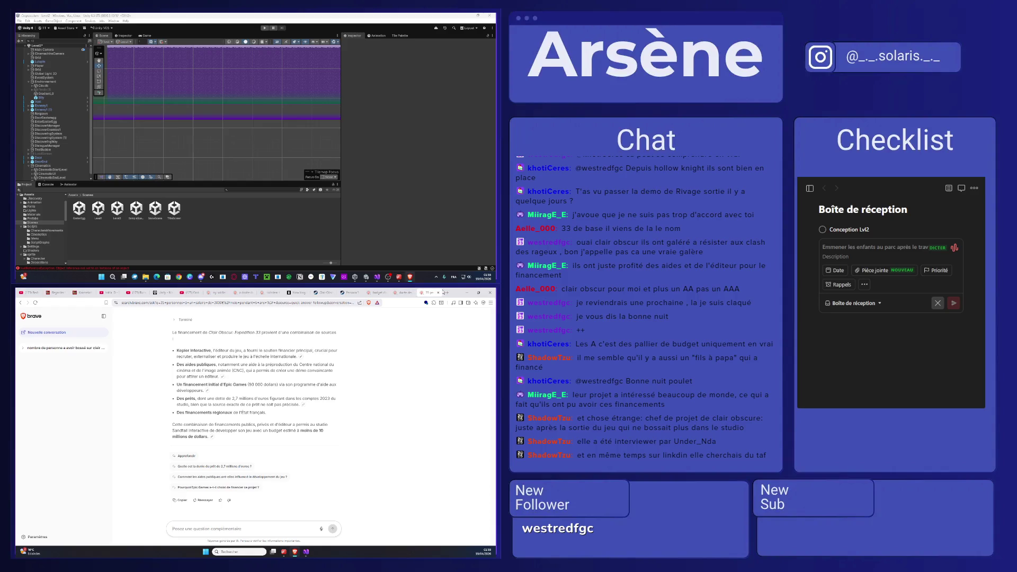
key(ctrl+t)
- Search Brave for 'publisher', refine it to 'publisher jeu video', and scroll through the results
text(publisher)
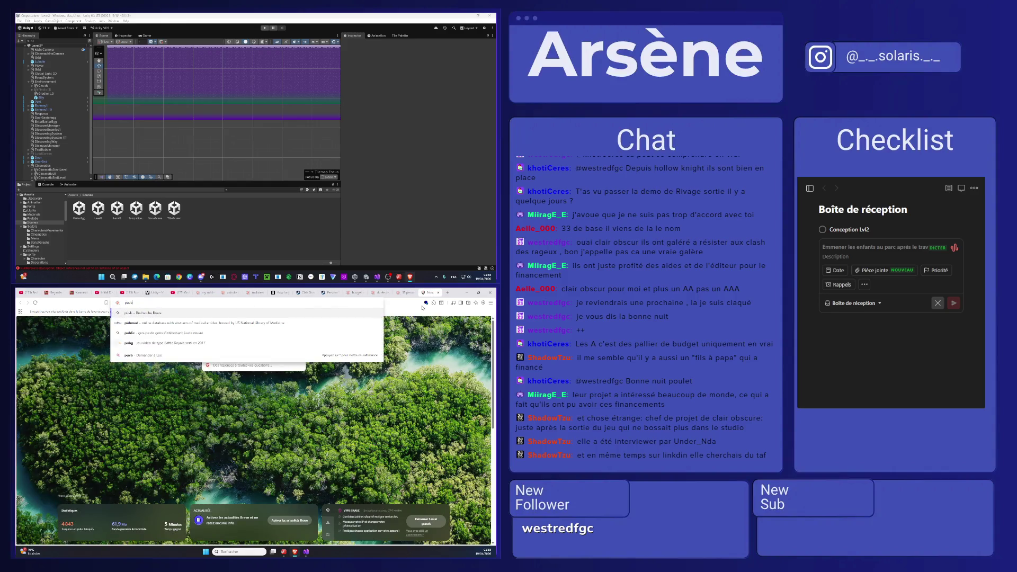
key(Return)
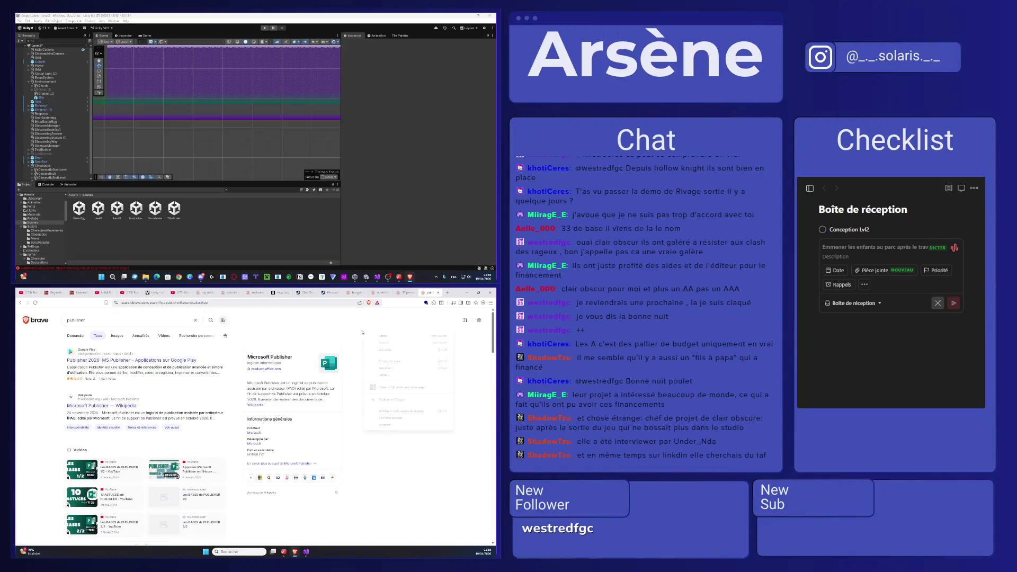
click(127, 322)
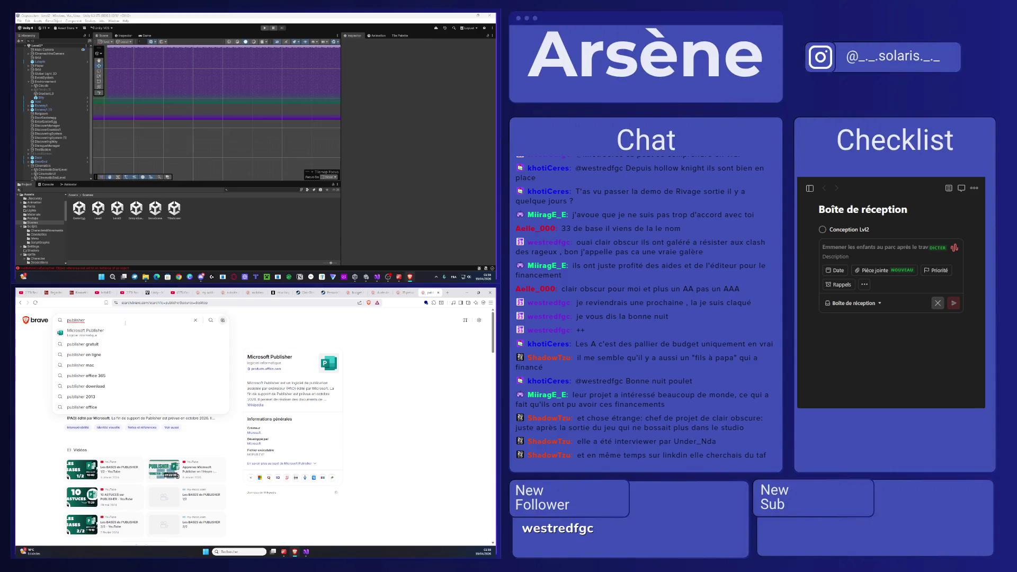
text(jeuvideo)
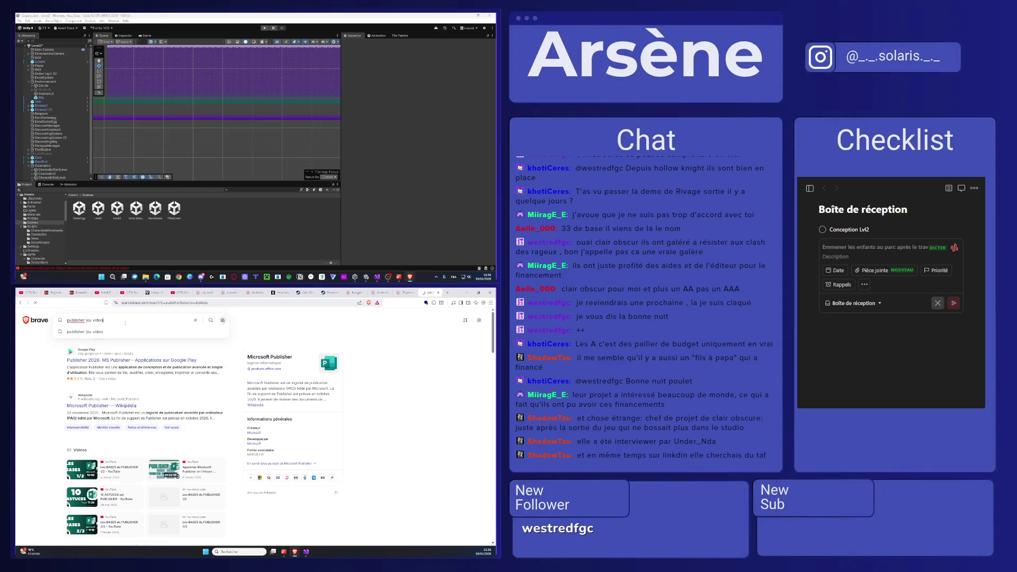
key(Return)
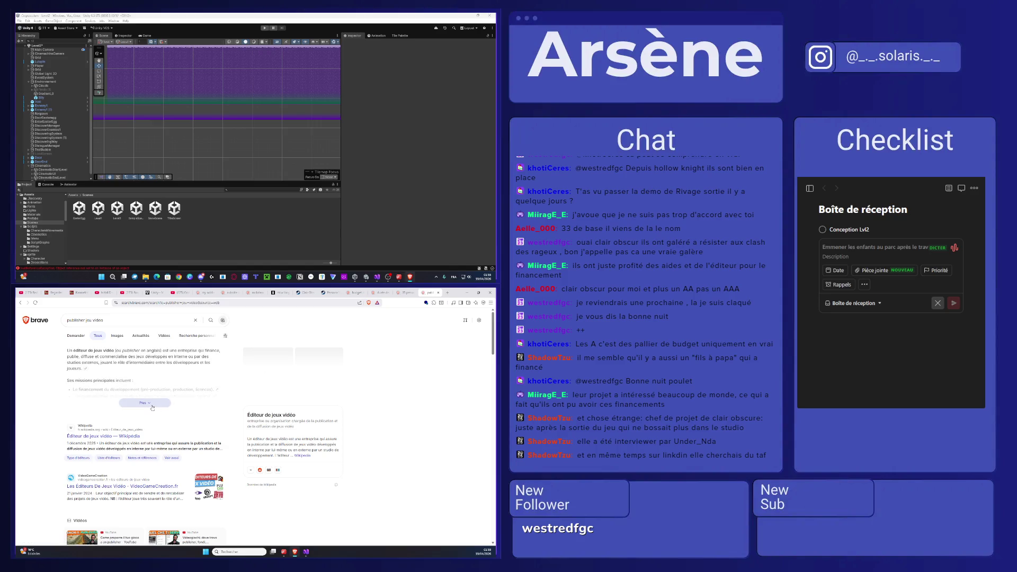
scroll(318, 400, down, 5)
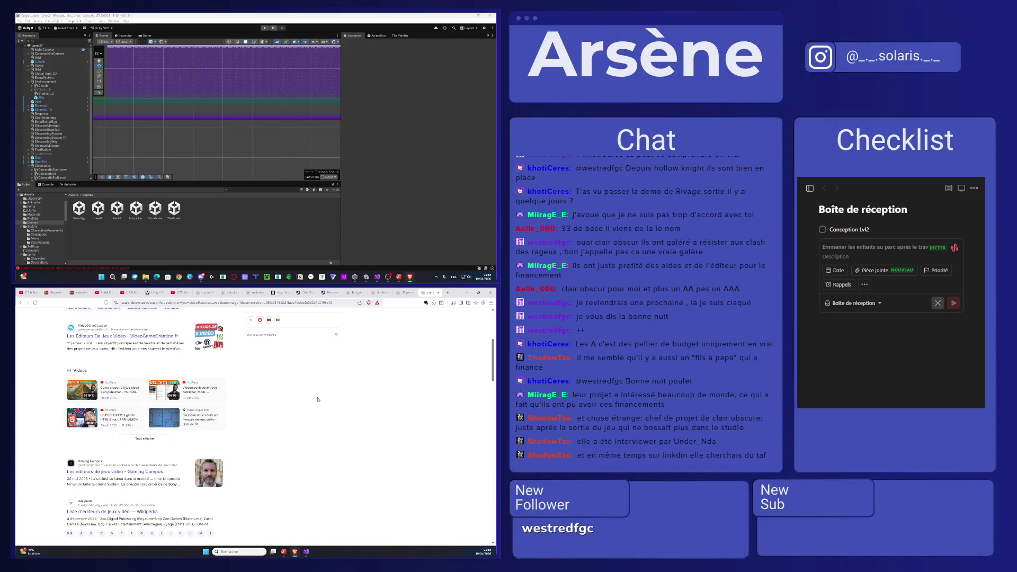
- Watch the Kaamelott episode fullscreen, then return the player to the browser window
click(79, 293)
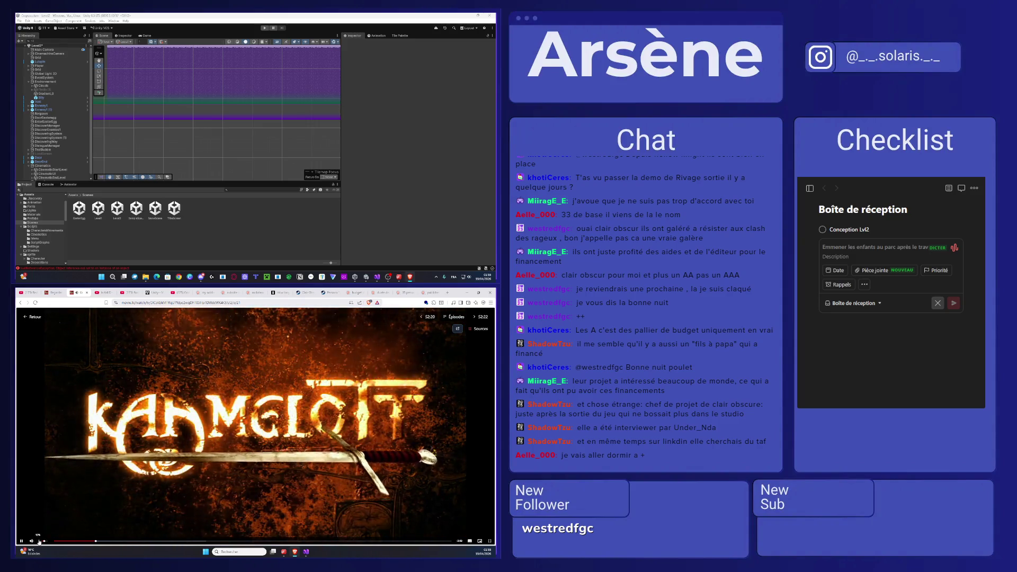
mouse_move(43, 543)
scroll(42, 543, down, 3)
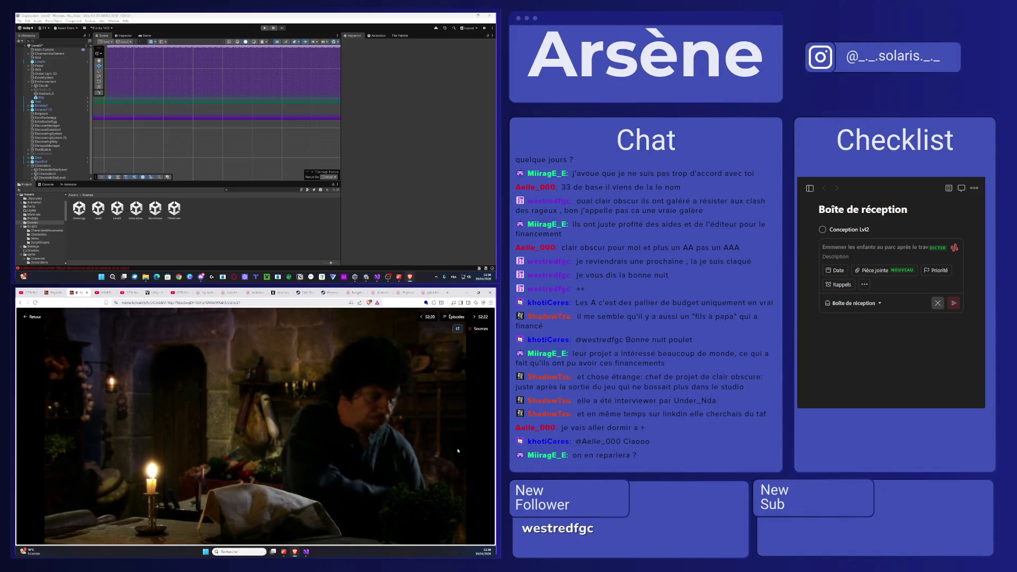
mouse_move(365, 421)
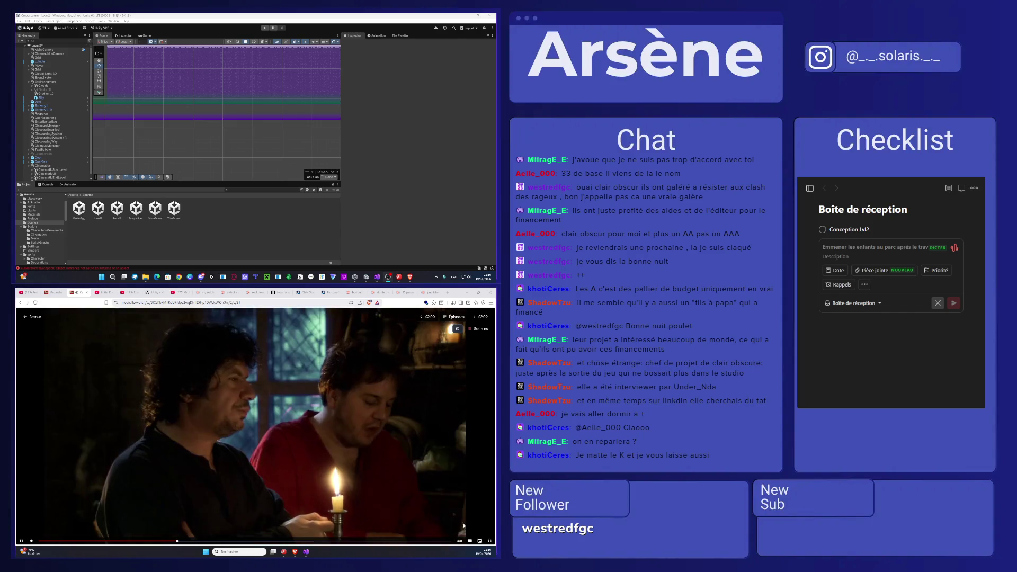
click(491, 541)
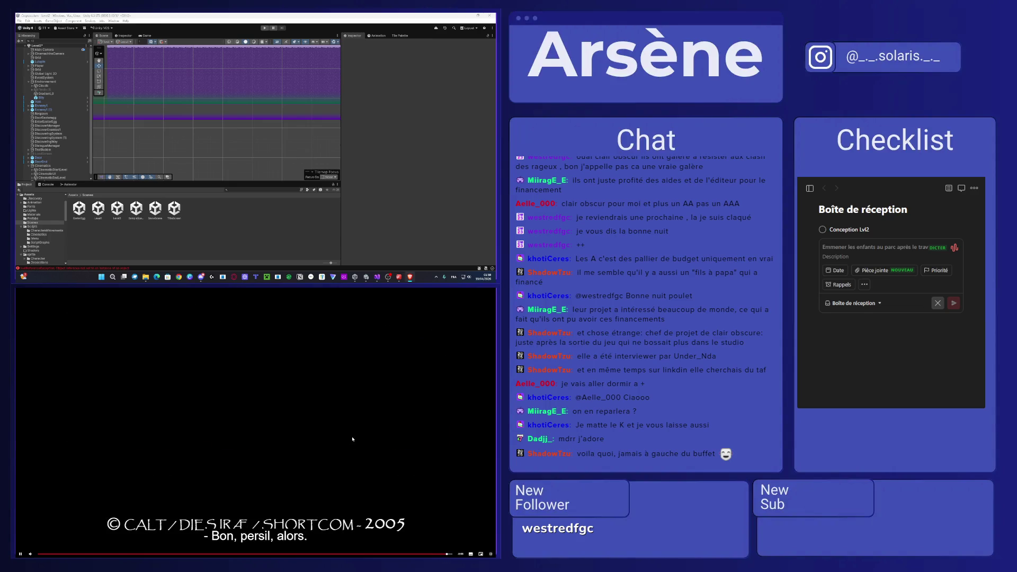
click(491, 554)
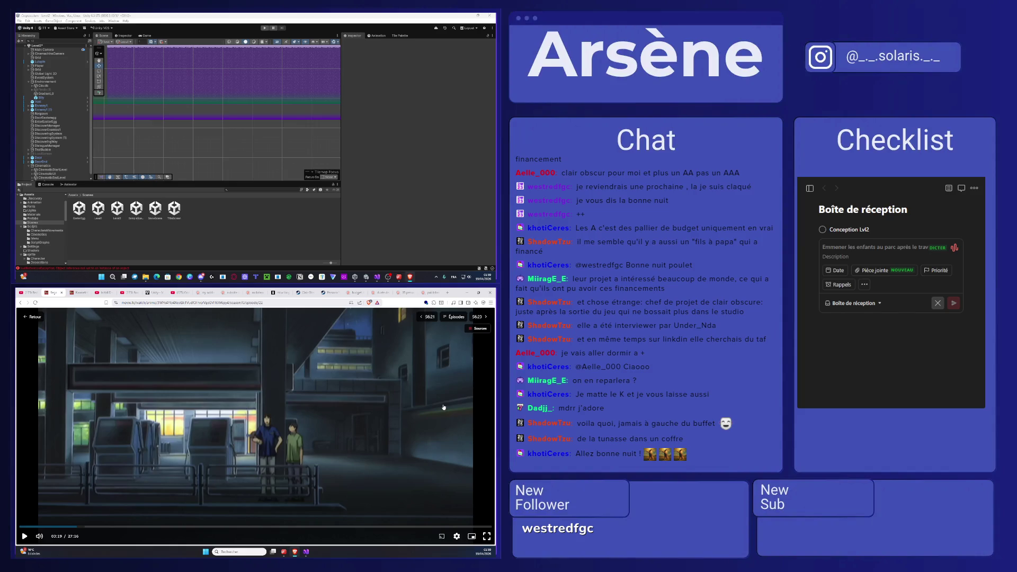
- Play the anime episode fullscreen
double_click(403, 409)
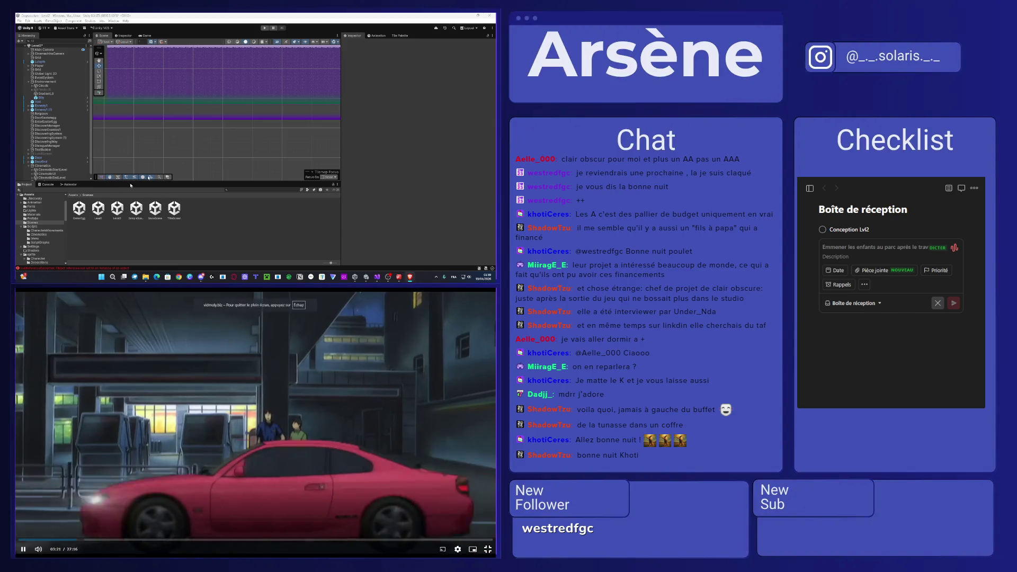
scroll(184, 150, down, 5)
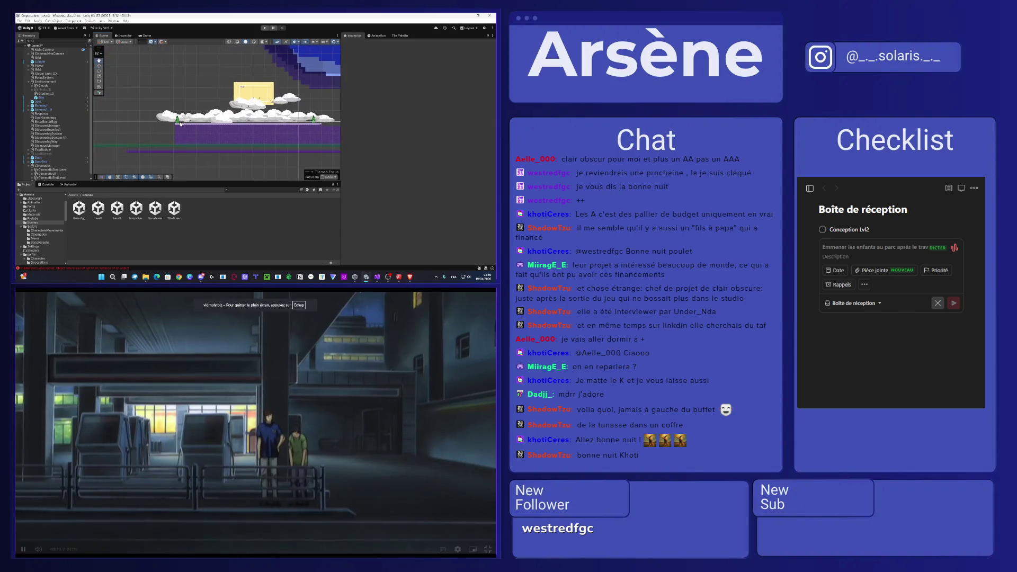
scroll(165, 121, up, 5)
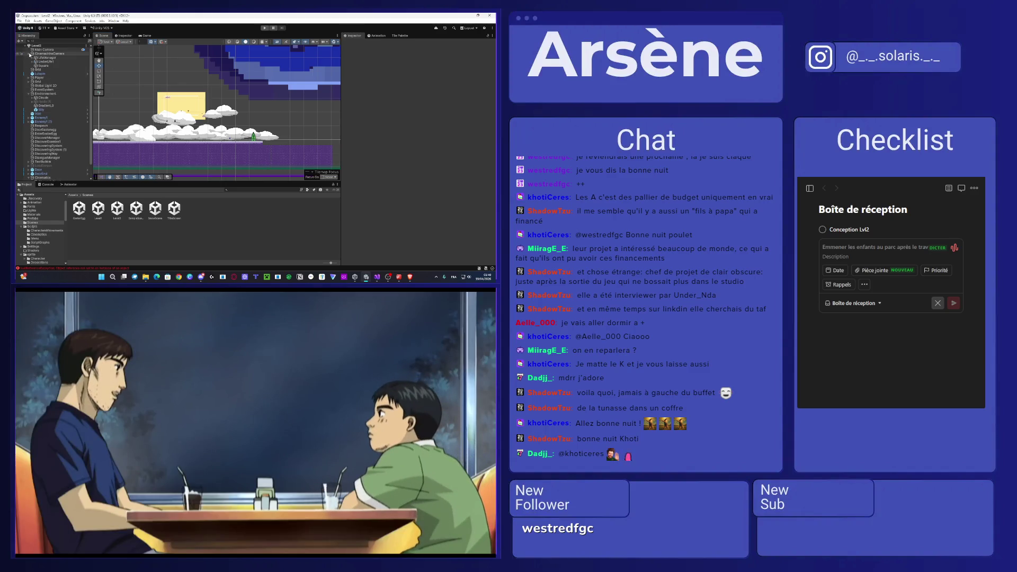
- Frame the Square and shift its Sprite Renderer colour from yellow to teal
double_click(44, 66)
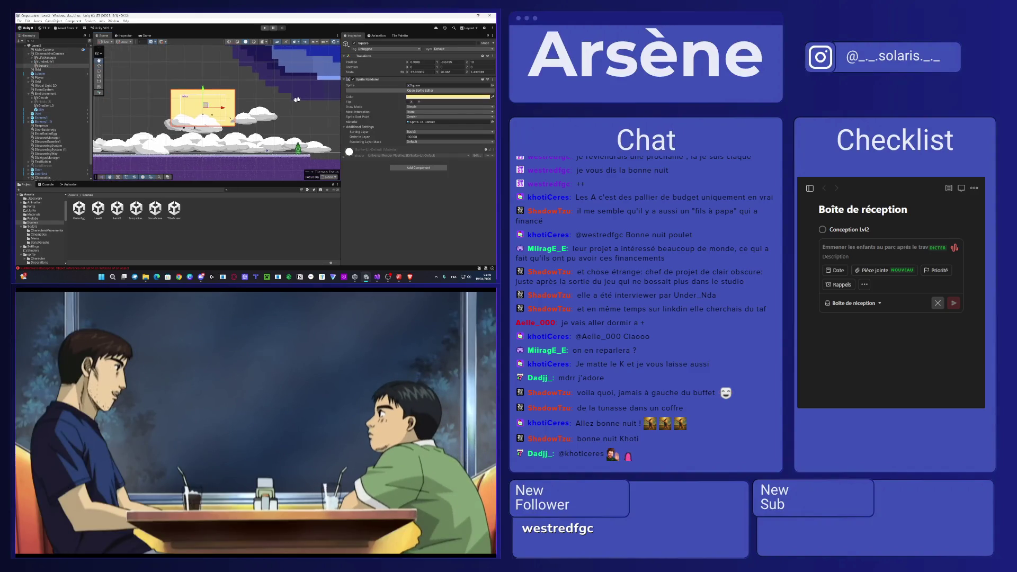
click(419, 96)
mouse_move(462, 157)
mouse_down()
mouse_move(444, 159)
mouse_move(424, 138)
mouse_move(466, 143)
mouse_up()
scroll(243, 102, down, 3)
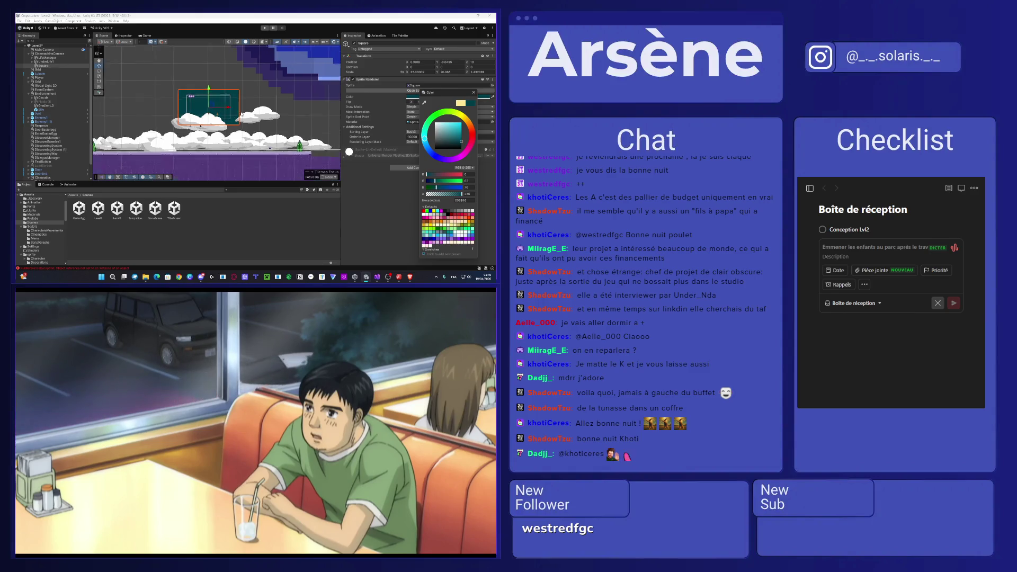
scroll(157, 138, up, 4)
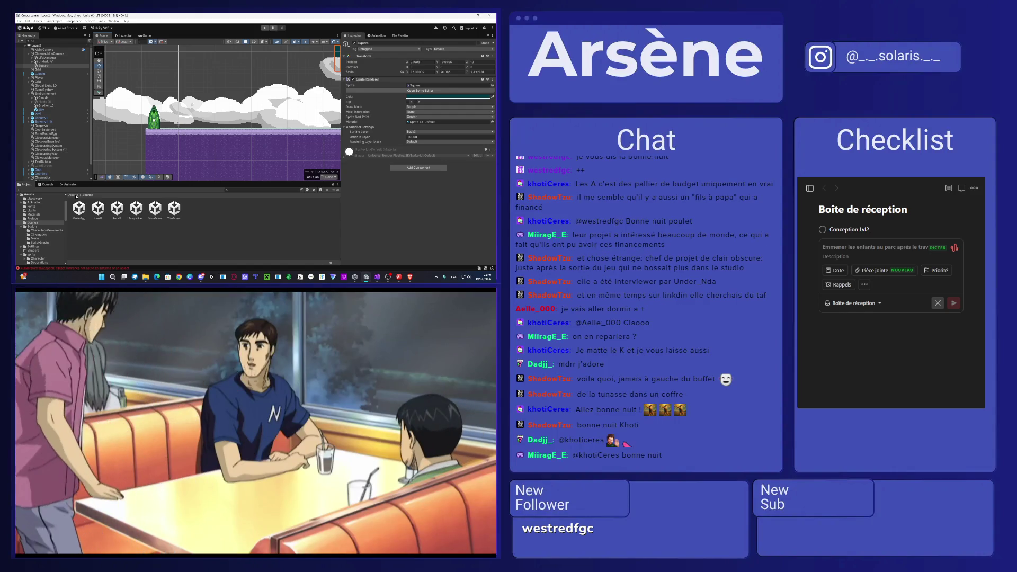
- Browse Assets > sprite > UI and inspect one of the Fields objects
click(73, 195)
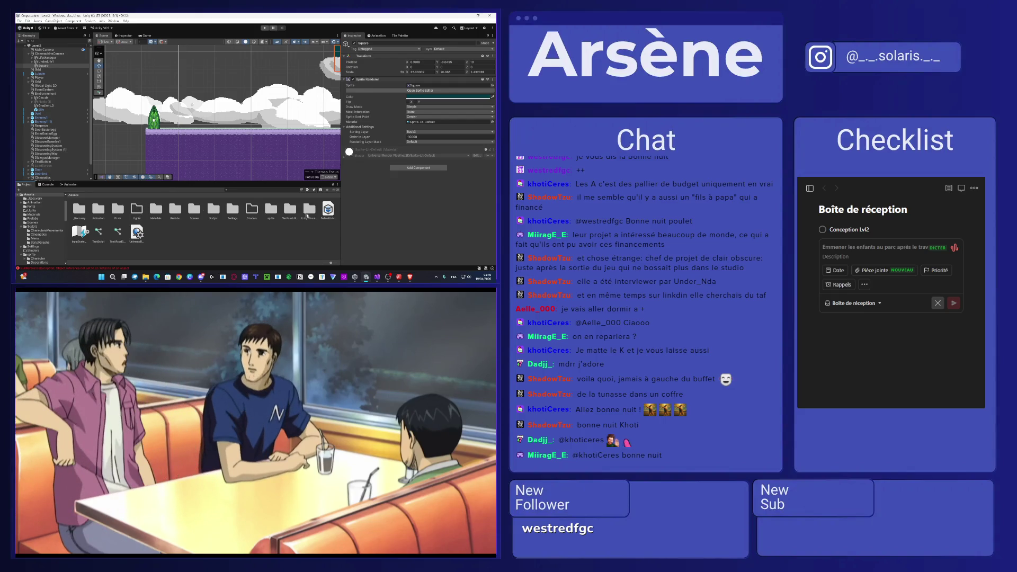
double_click(271, 217)
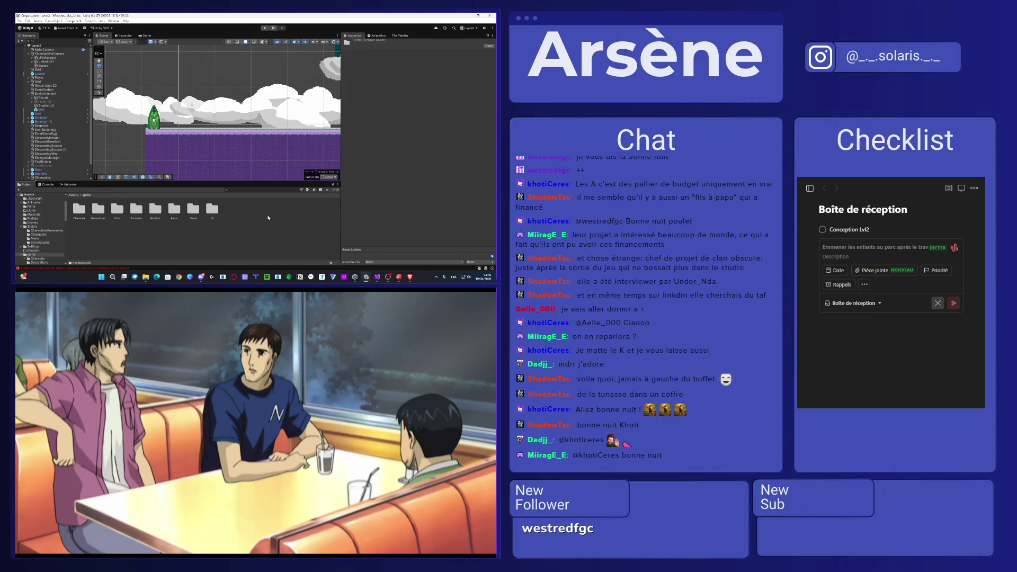
click(213, 212)
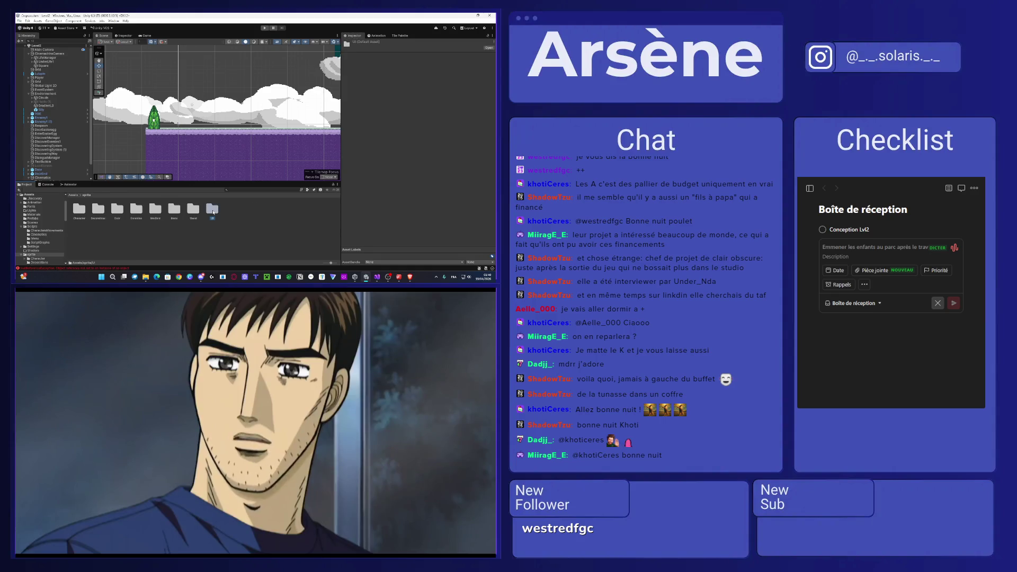
double_click(213, 212)
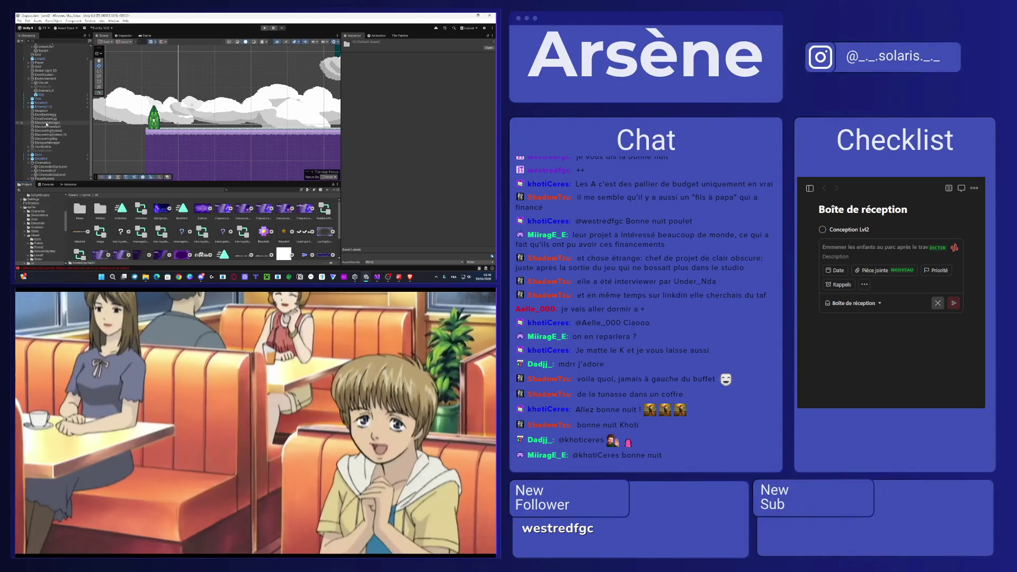
click(44, 102)
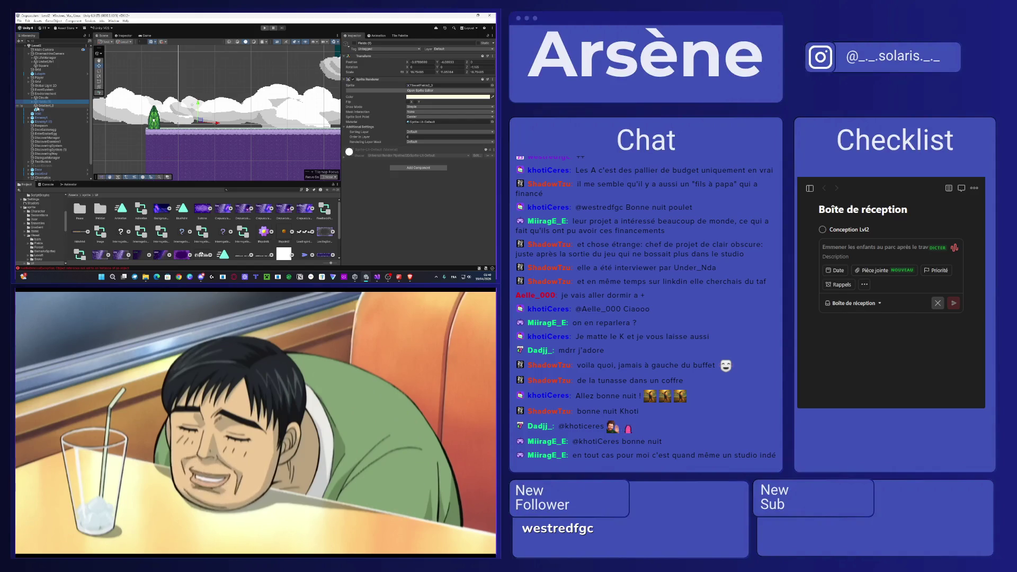
mouse_move(380, 393)
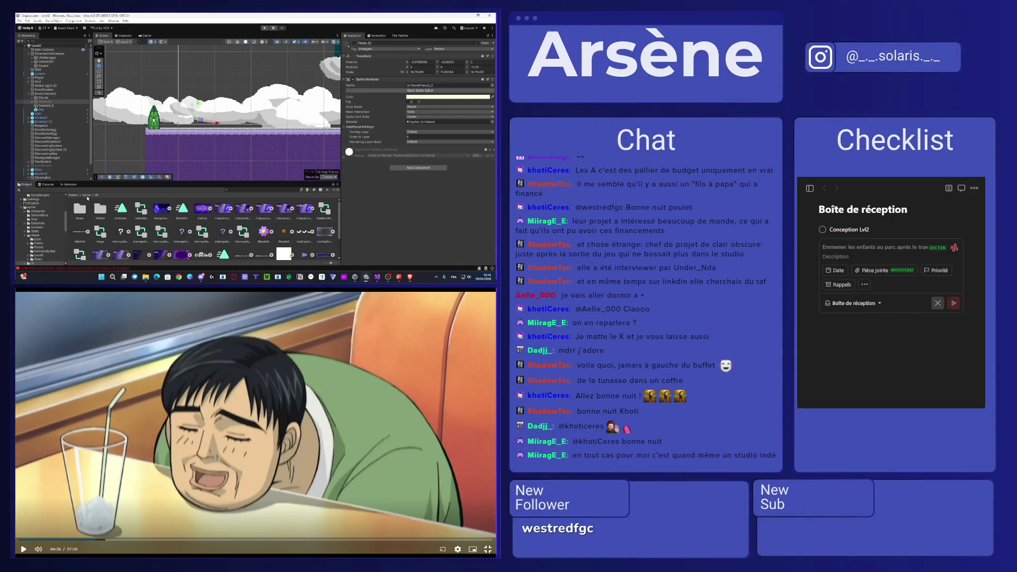
- Back in the sprite folder, resume the anime video and open the Decorations folder
click(86, 196)
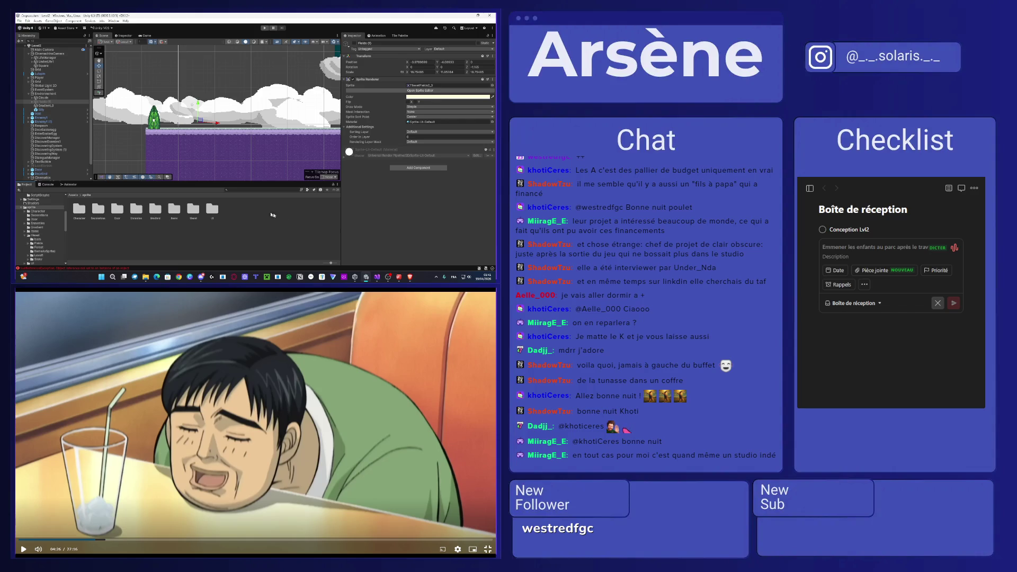
click(311, 386)
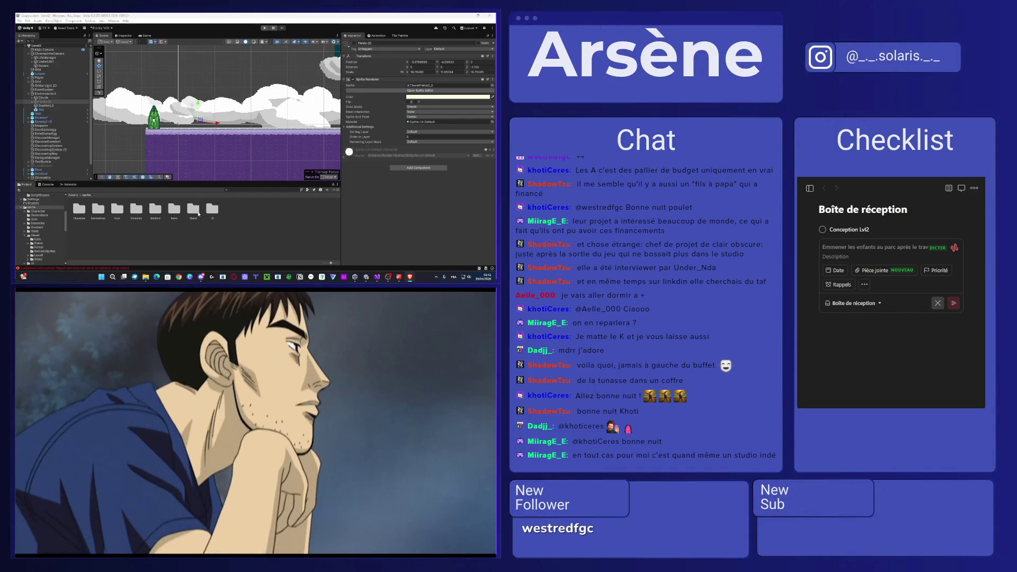
click(186, 227)
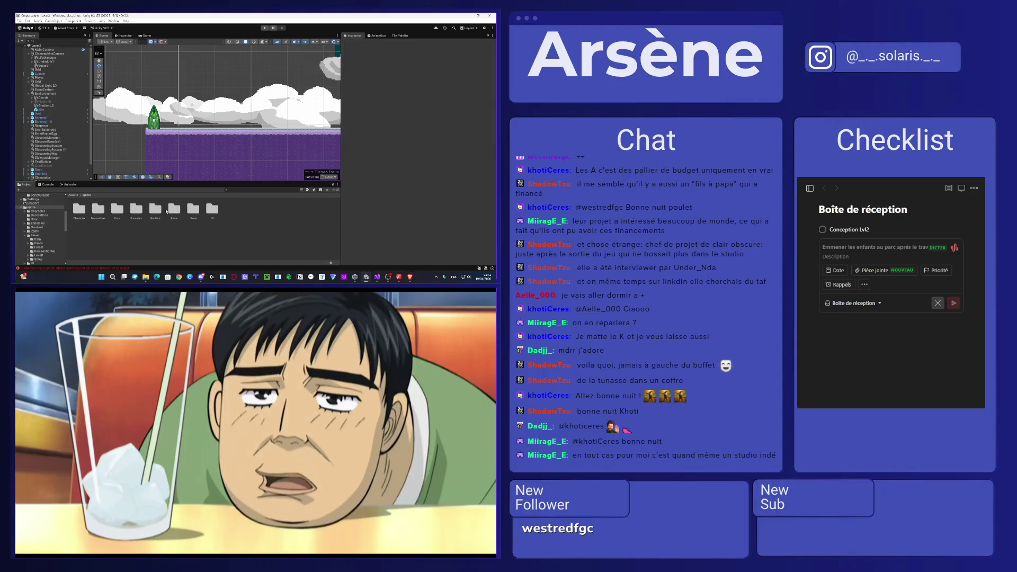
double_click(101, 210)
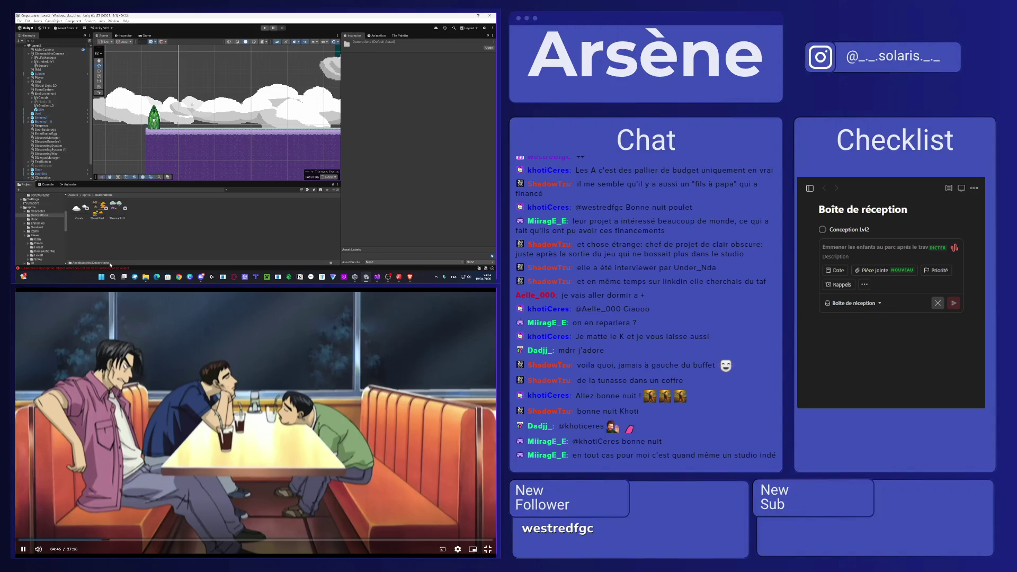
- Set the Tilemap texture to Point (no filter), apply, and select its first sliced sprite
click(116, 210)
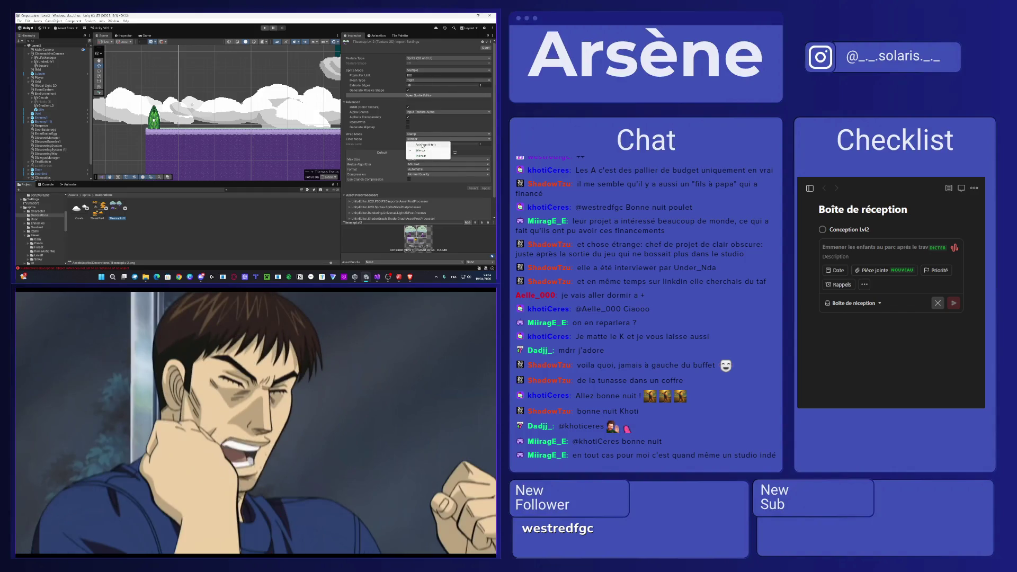
click(429, 144)
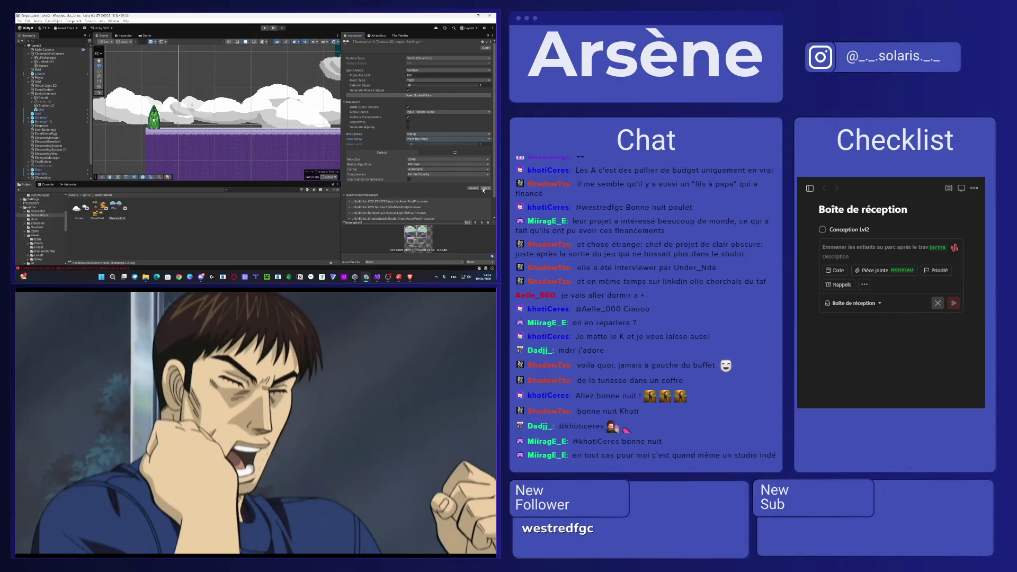
click(486, 189)
click(125, 209)
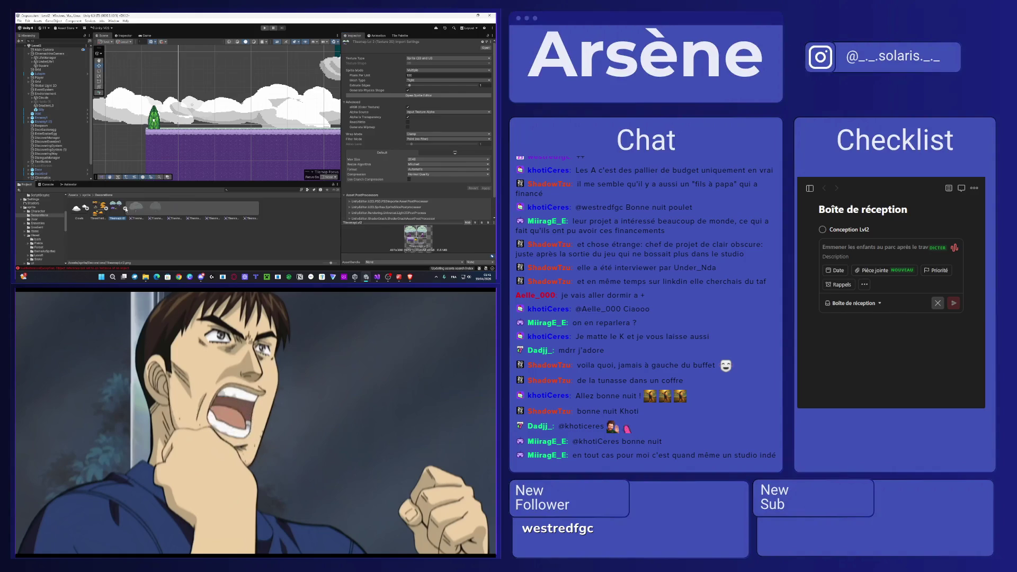
click(136, 210)
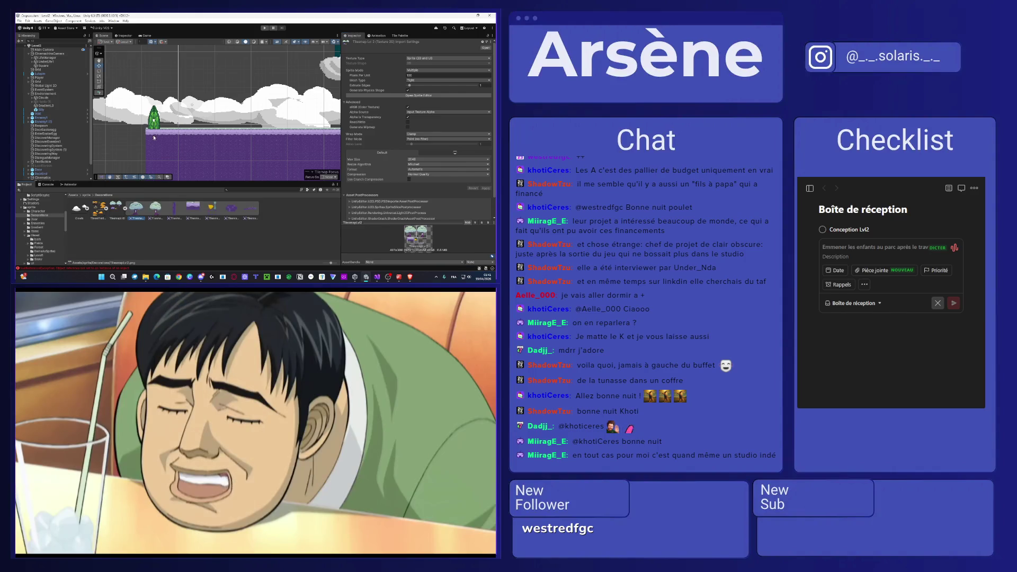
- Drop the tilemap tree sprite into the Fields group and enable Fields (1)
drag(154, 138, 47, 107)
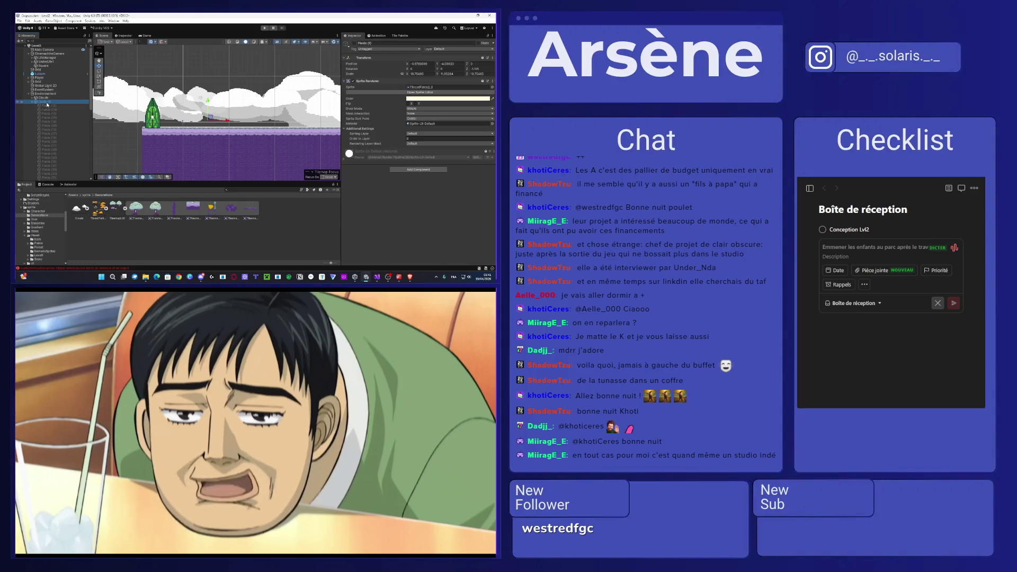
scroll(231, 105, down, 2)
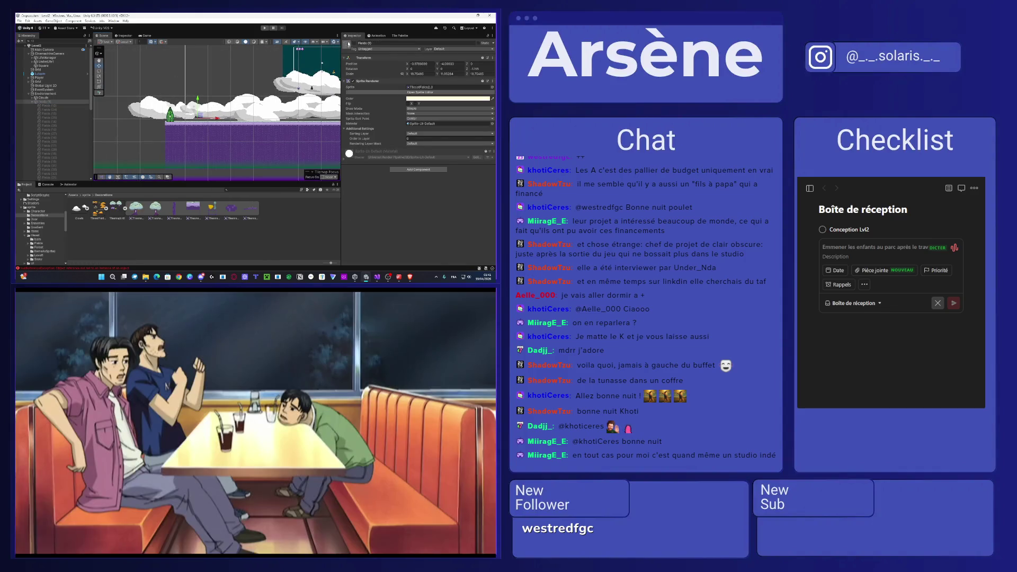
click(354, 43)
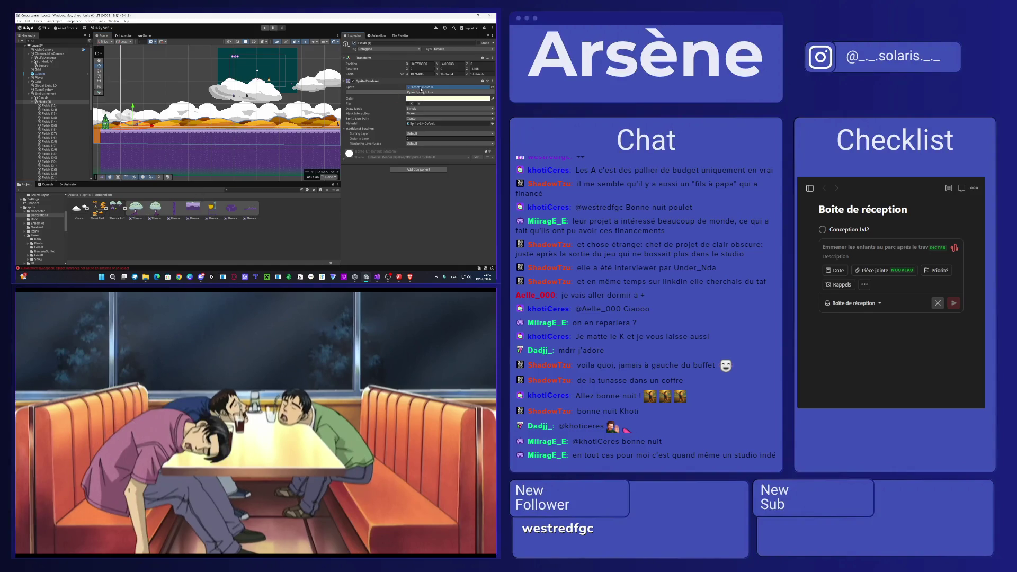
- Delete the whole run of duplicated Fields objects
click(53, 111)
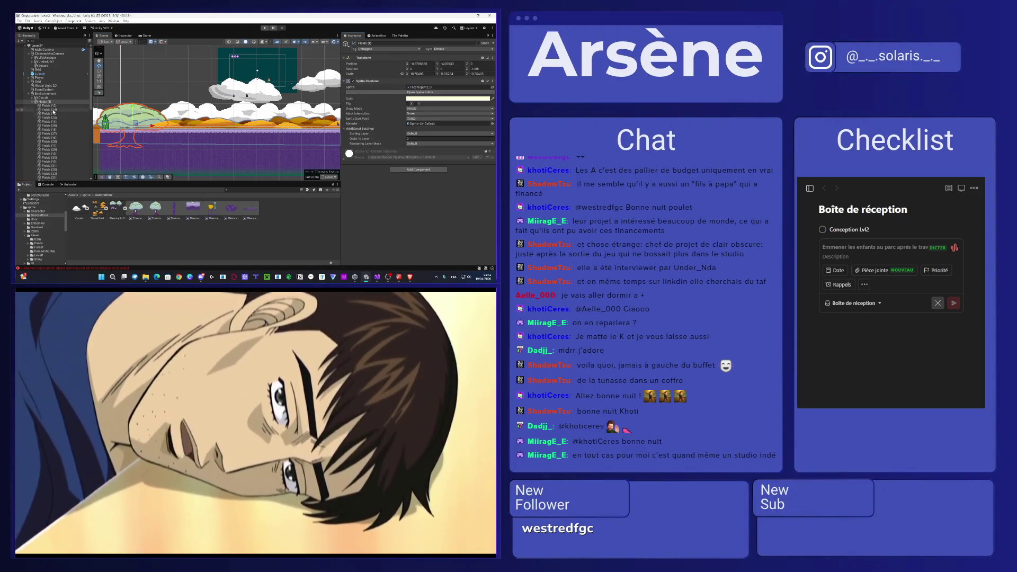
scroll(53, 112, down, 5)
shift+click(90, 148)
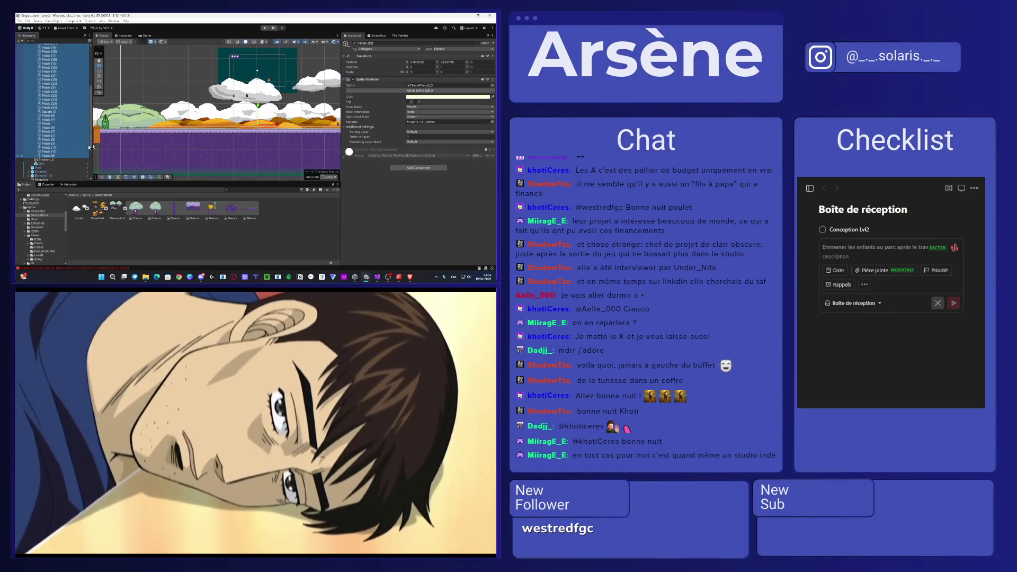
key(Delete)
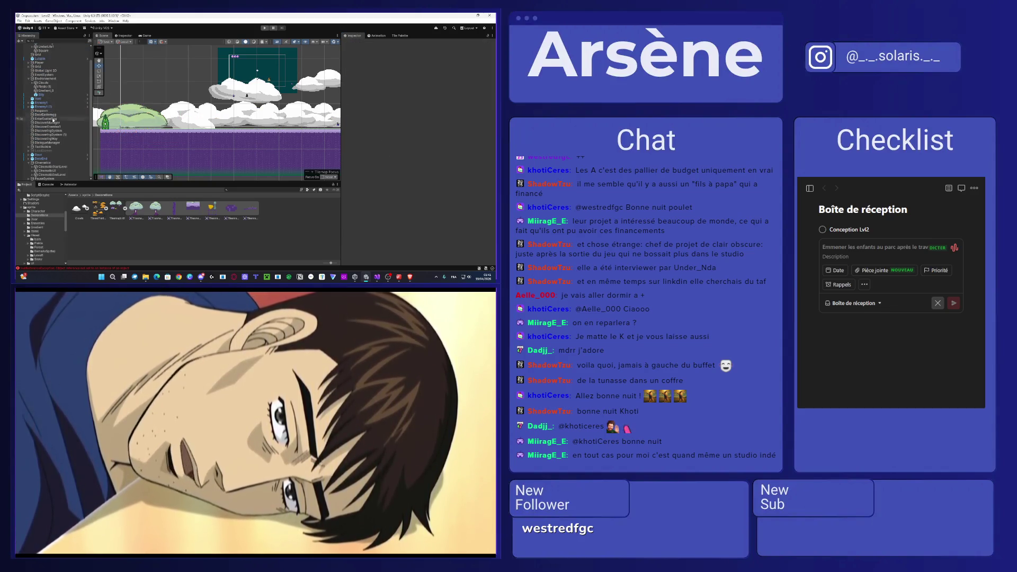
- Rename the Fields (1) object to Trees
click(132, 114)
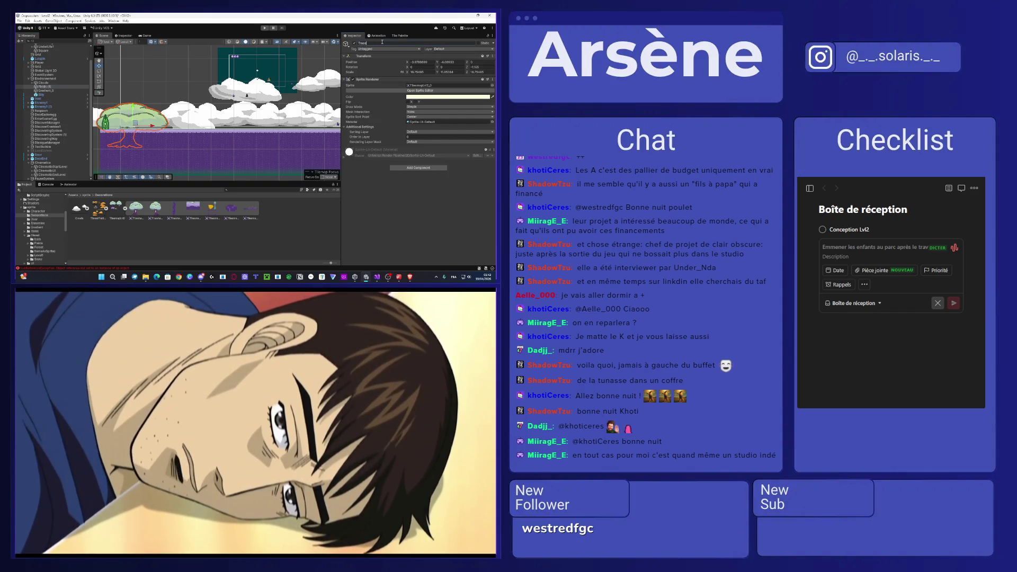
click(48, 88)
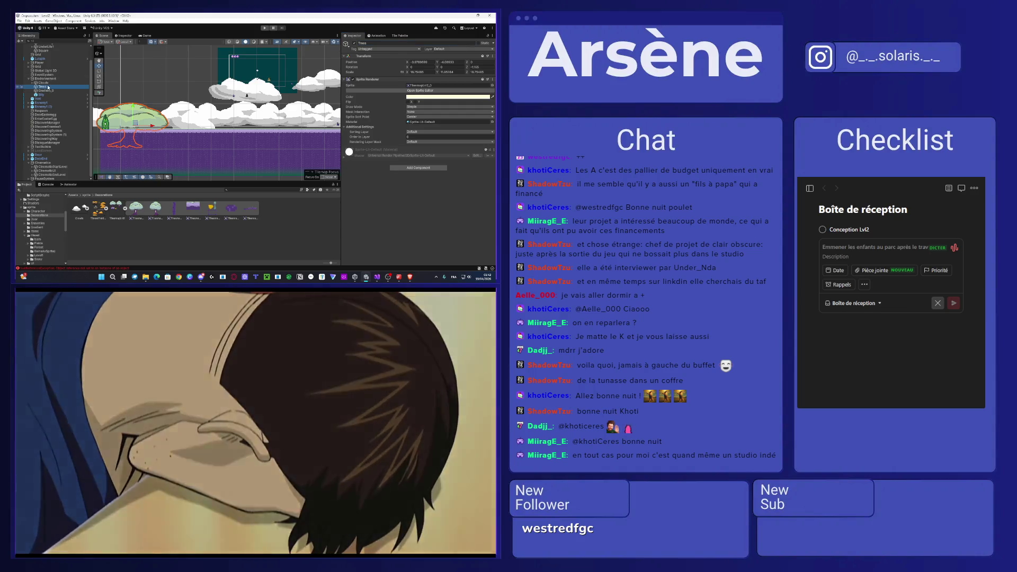
right_click(48, 88)
- Create an empty child under Trees named Tree_0
click(64, 143)
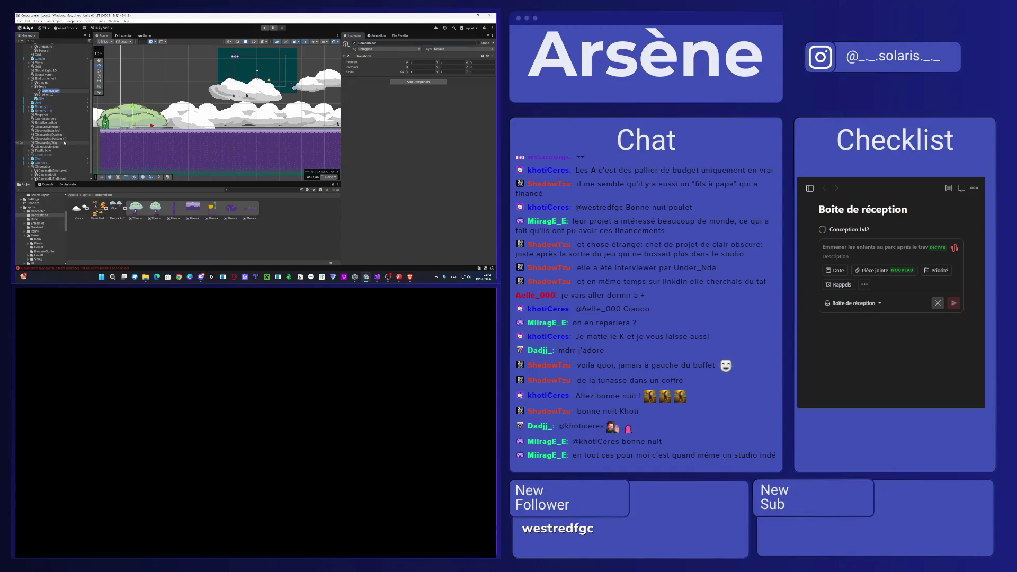
text(Tree)
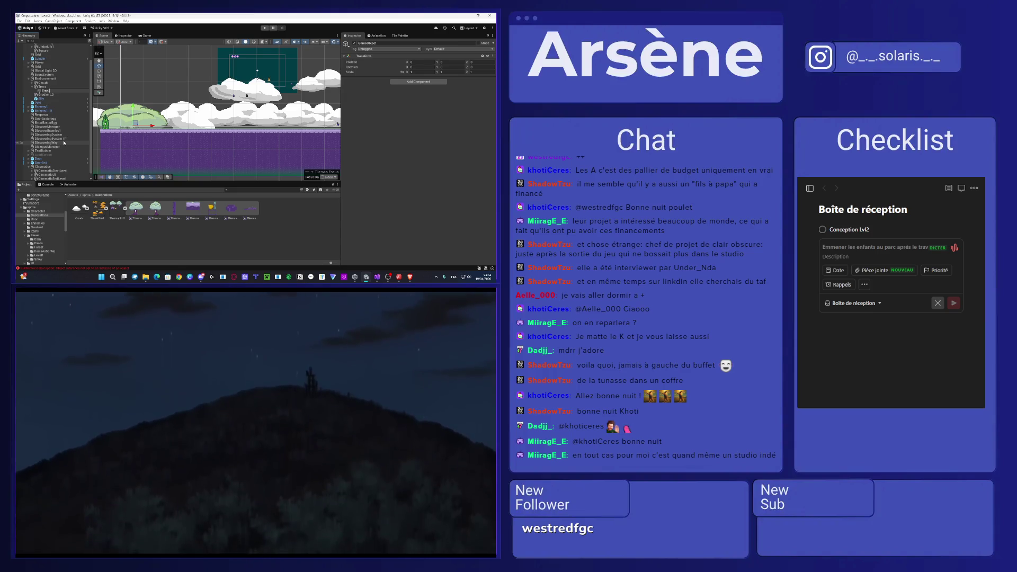
text(_0)
key(Return)
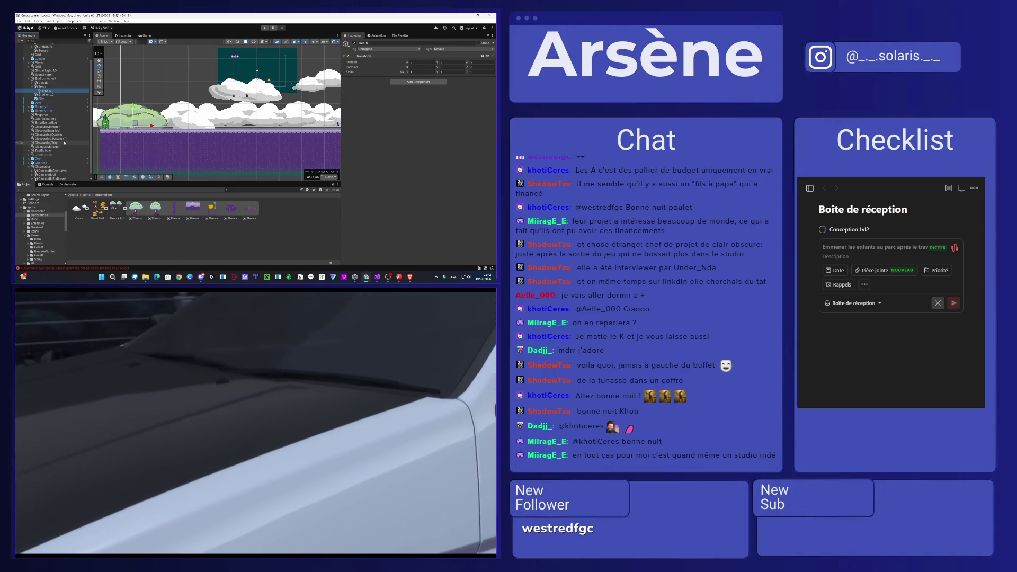
- Assign the tree sprite to the Trees object
scroll(142, 133, up, 1)
scroll(142, 133, up, 1)
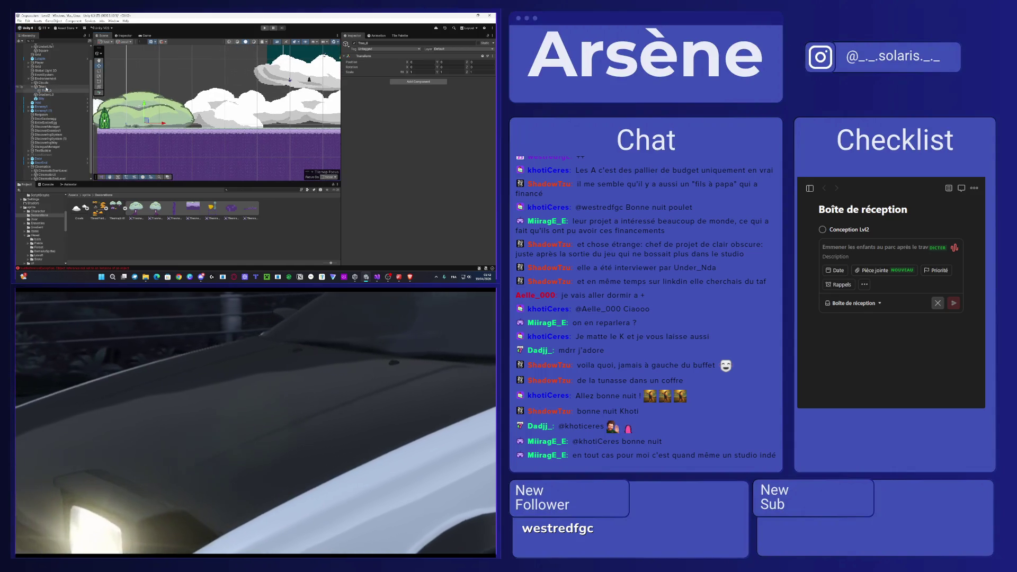
click(139, 114)
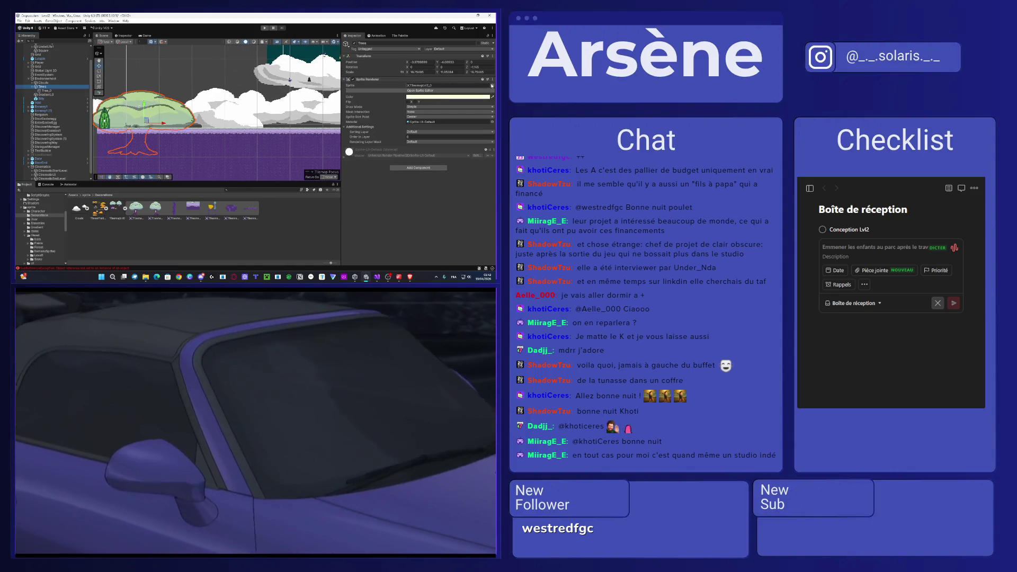
click(492, 85)
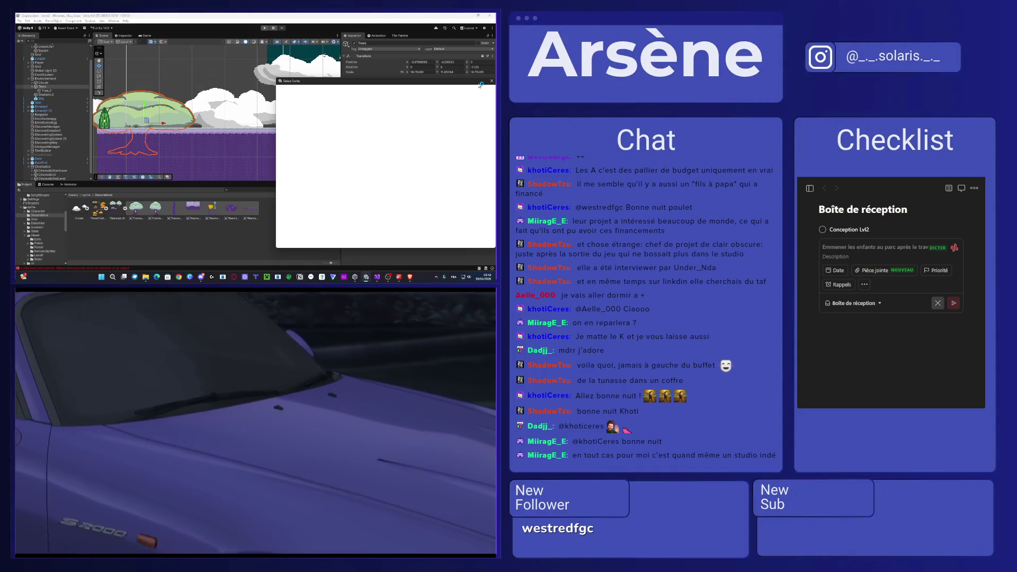
click(490, 81)
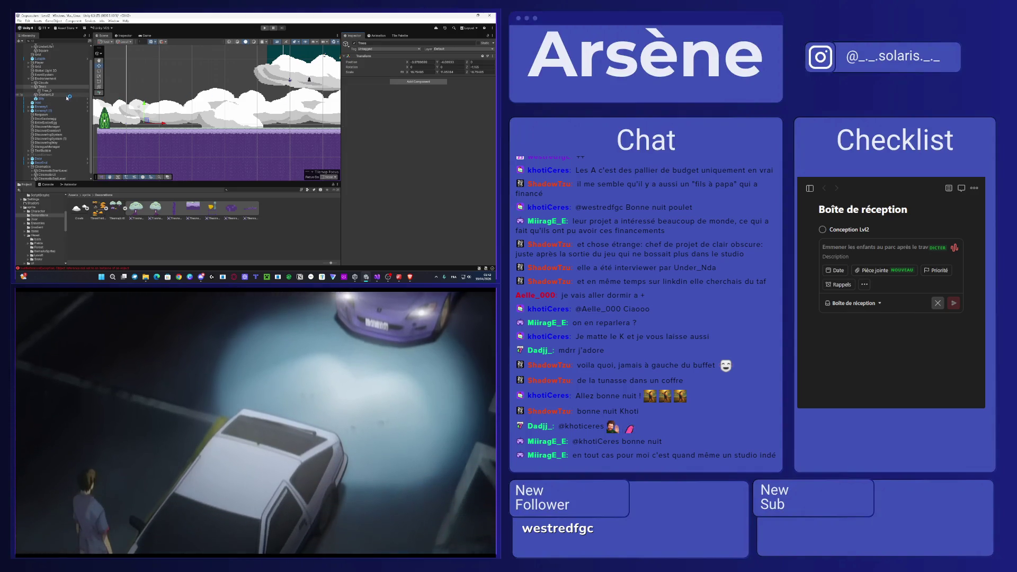
- Give Tree_0 a Sprite Renderer with the tree sprite and raise it onto the platform
click(47, 90)
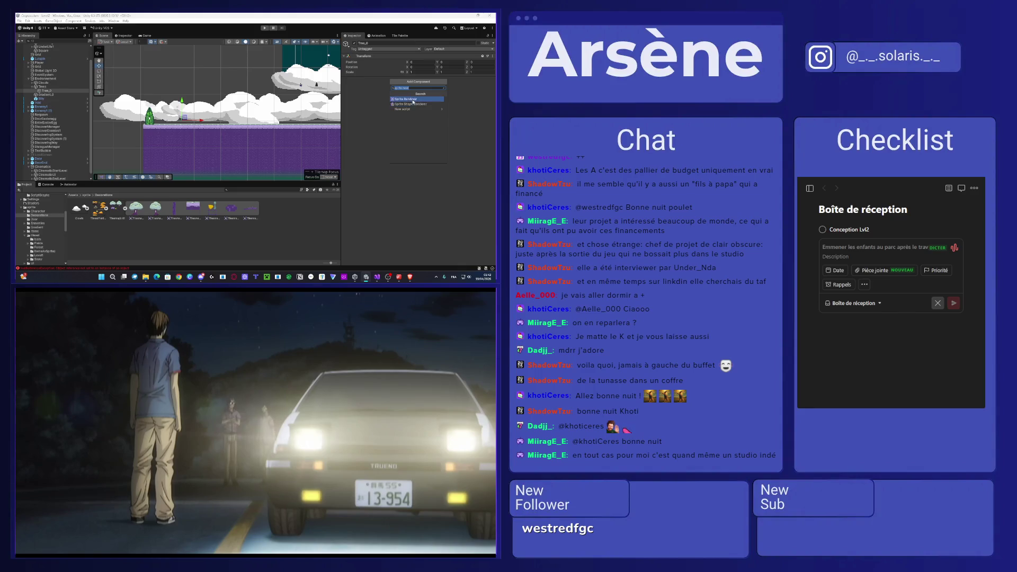
click(413, 100)
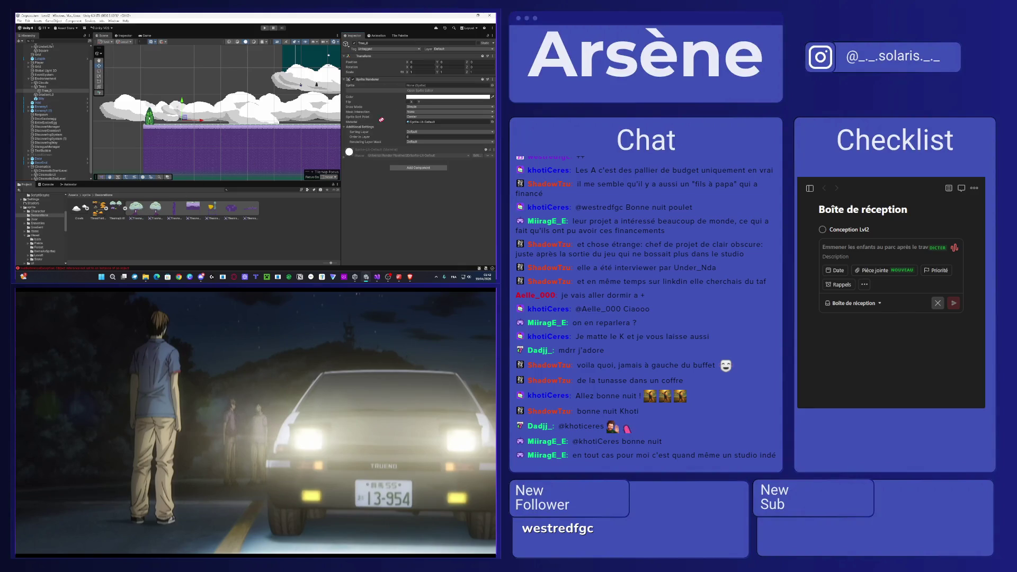
drag(426, 89, 425, 88)
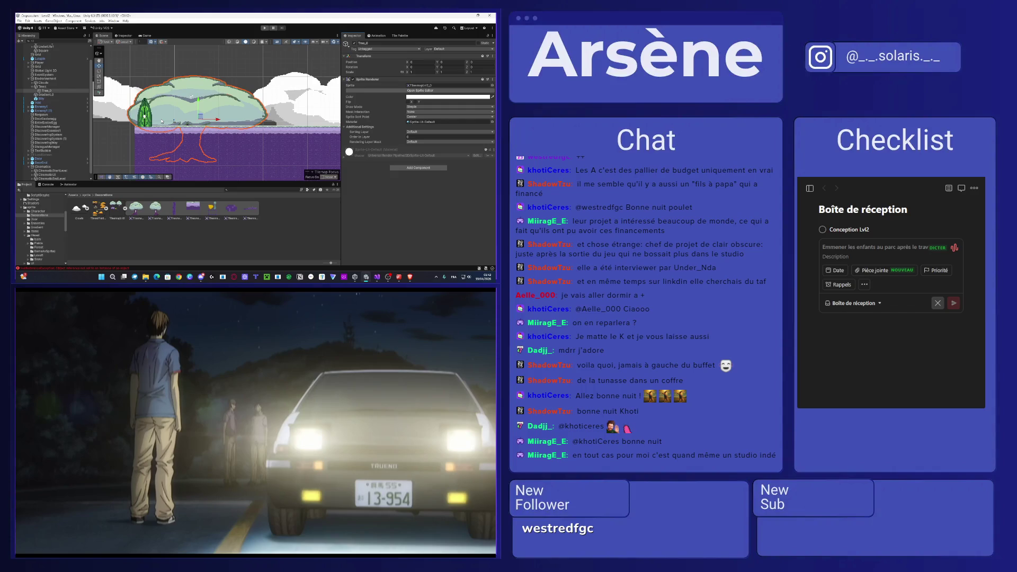
scroll(162, 121, down, 3)
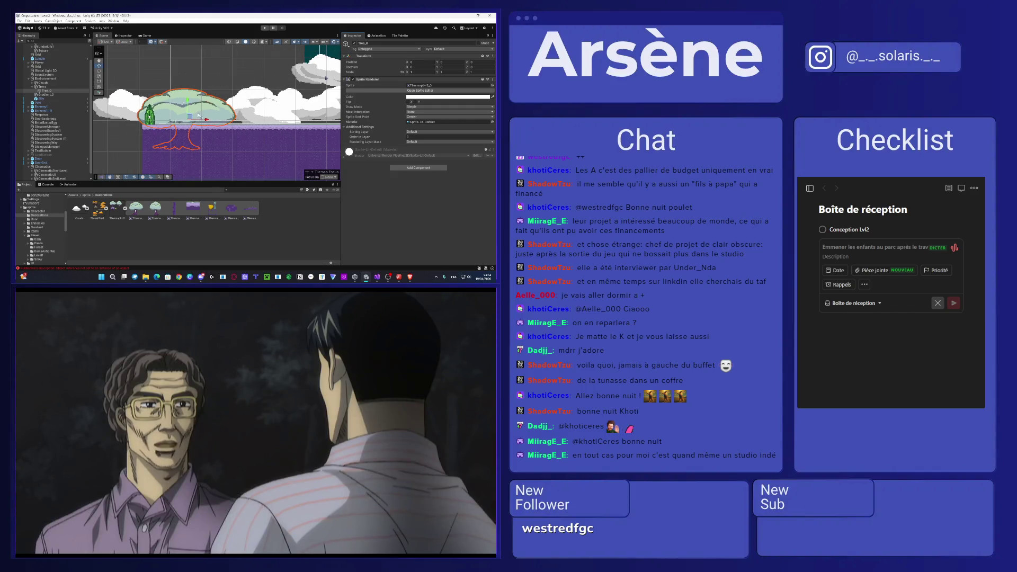
drag(188, 112, 189, 89)
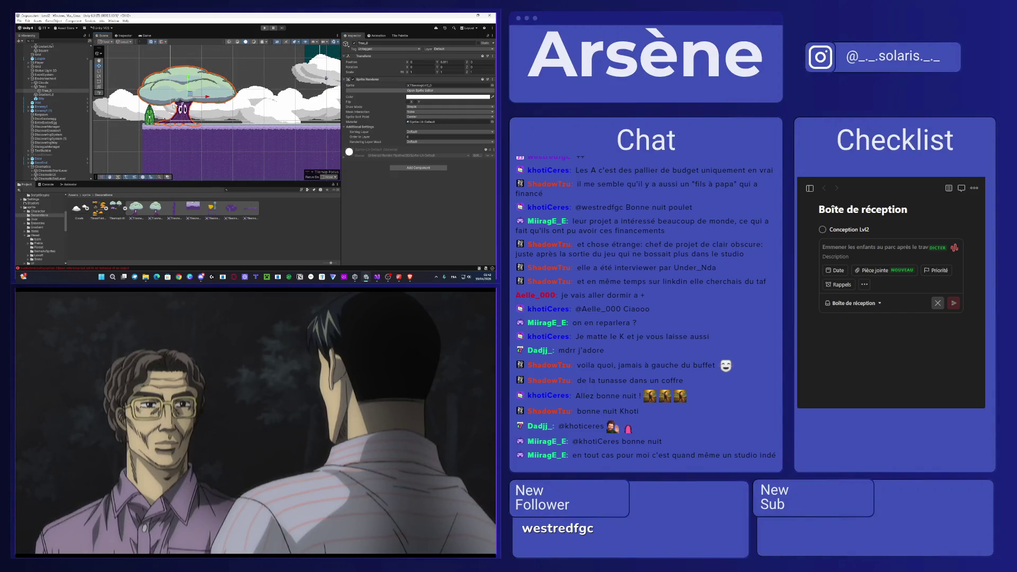
scroll(180, 102, up, 3)
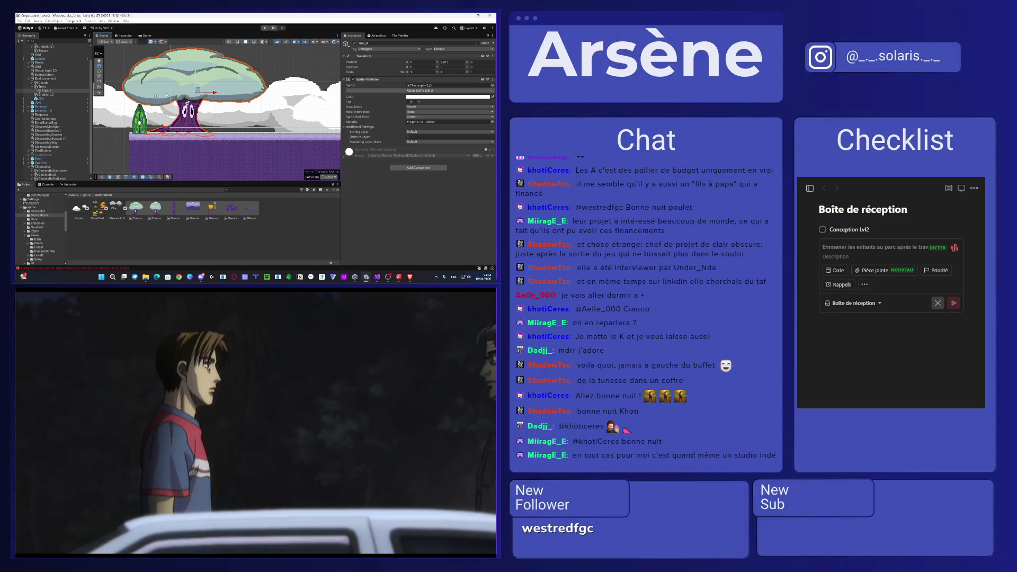
- Set the Trees group's scale to 1, 1, 1
click(56, 87)
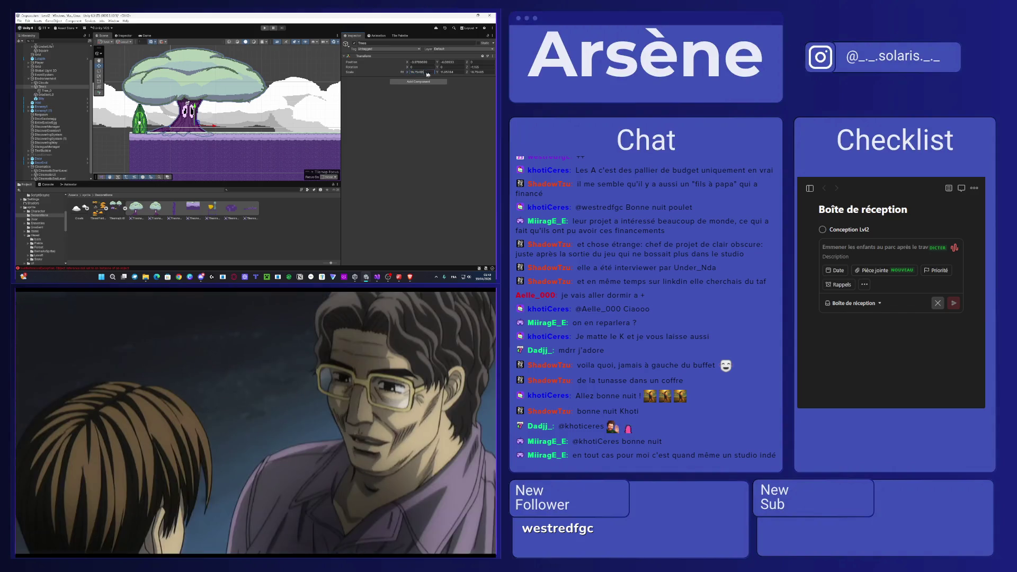
text(1)
key(Tab)
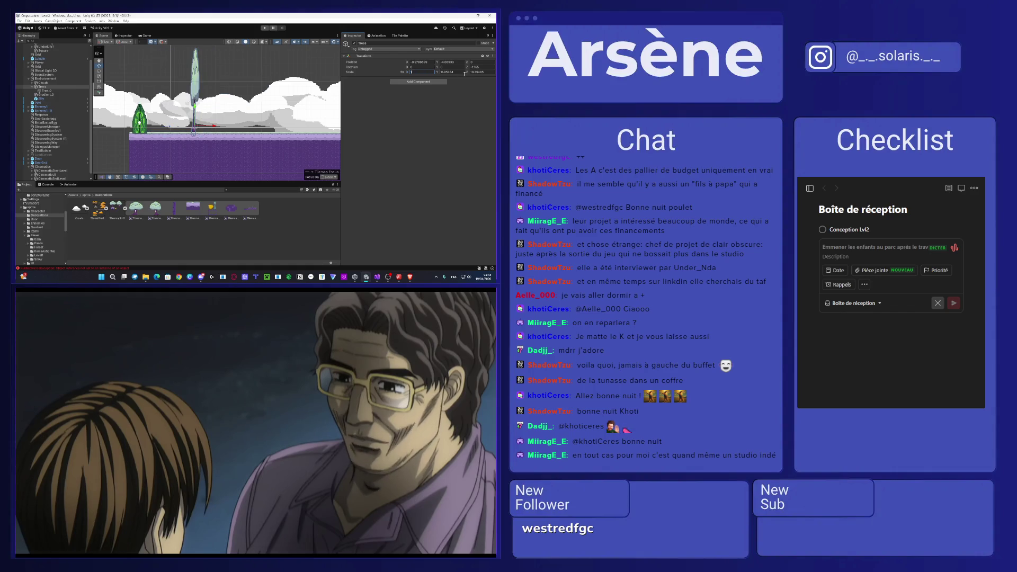
text(1)
key(Tab)
text(1)
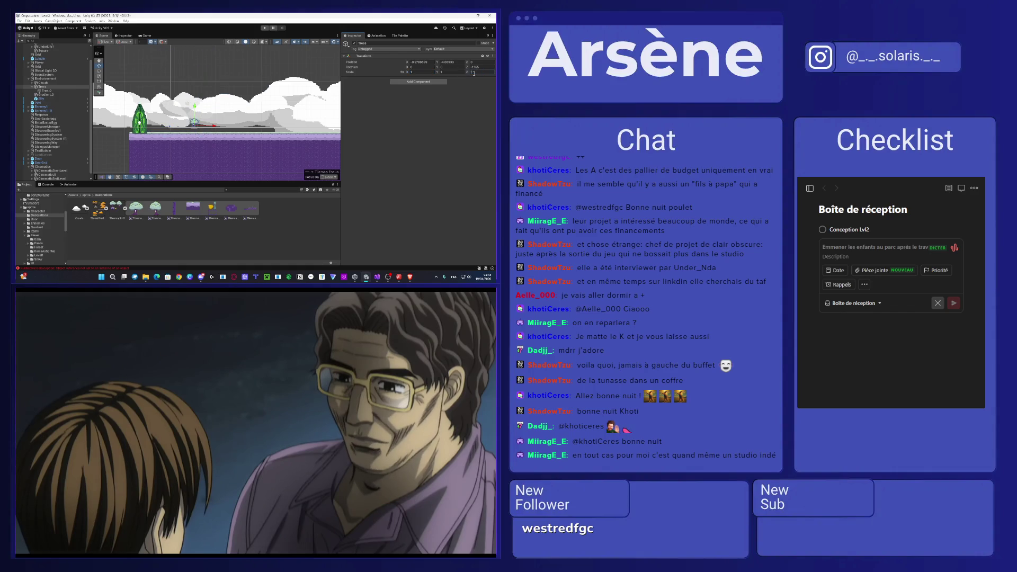
- Enlarge Tree_0, reposition it along the platform, and duplicate it
click(72, 92)
mouse_move(197, 124)
mouse_down()
mouse_move(222, 106)
mouse_move(197, 101)
mouse_move(201, 83)
mouse_up()
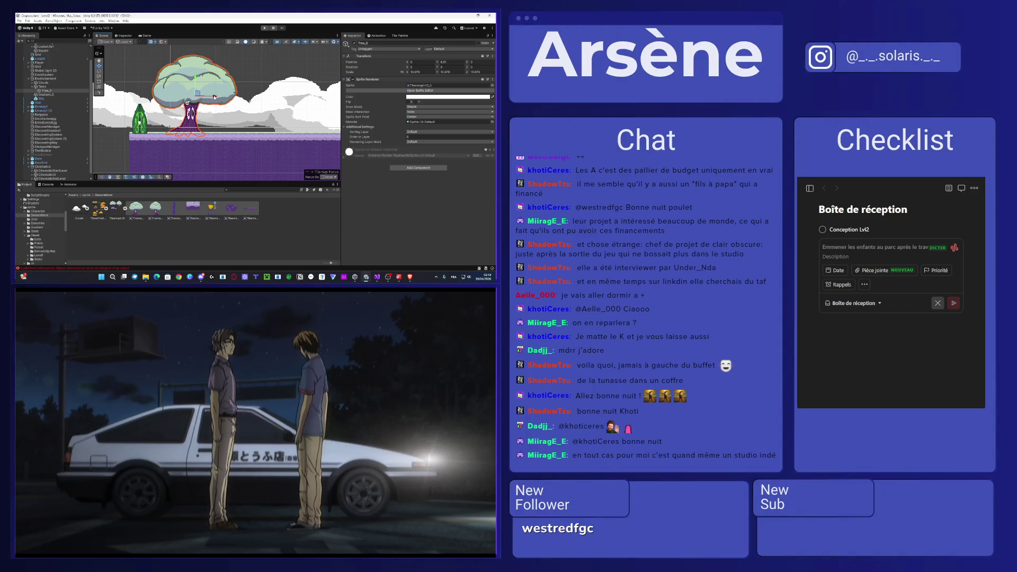
mouse_move(215, 97)
mouse_down()
mouse_move(182, 103)
mouse_move(263, 98)
mouse_move(244, 105)
mouse_move(254, 106)
mouse_up()
key(ctrl+d)
scroll(265, 100, down, 2)
scroll(264, 101, down, 2)
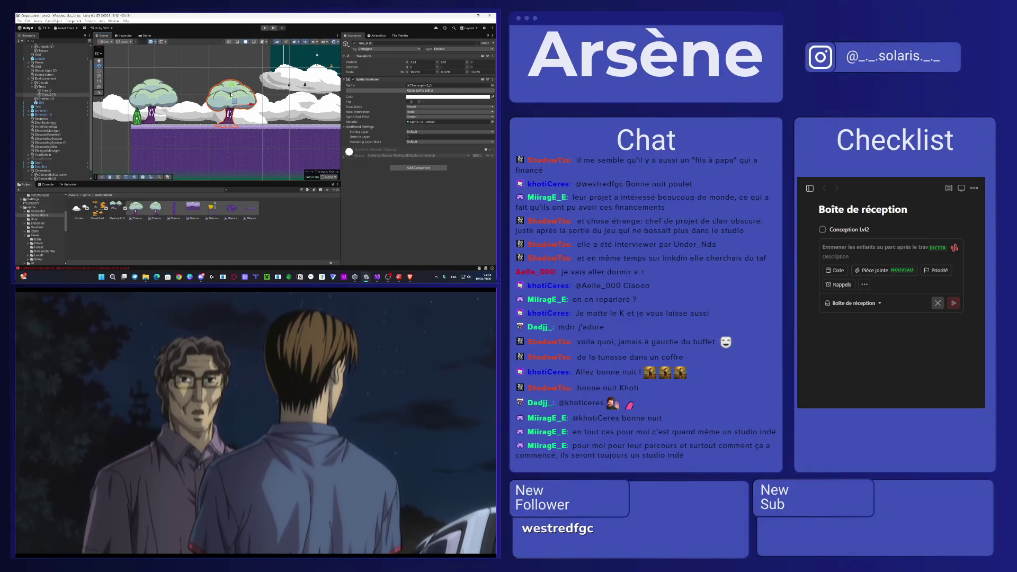
- Tilt the duplicated tree Tree_0 (1) slightly and move it further right along the platform
click(233, 97)
click(232, 97)
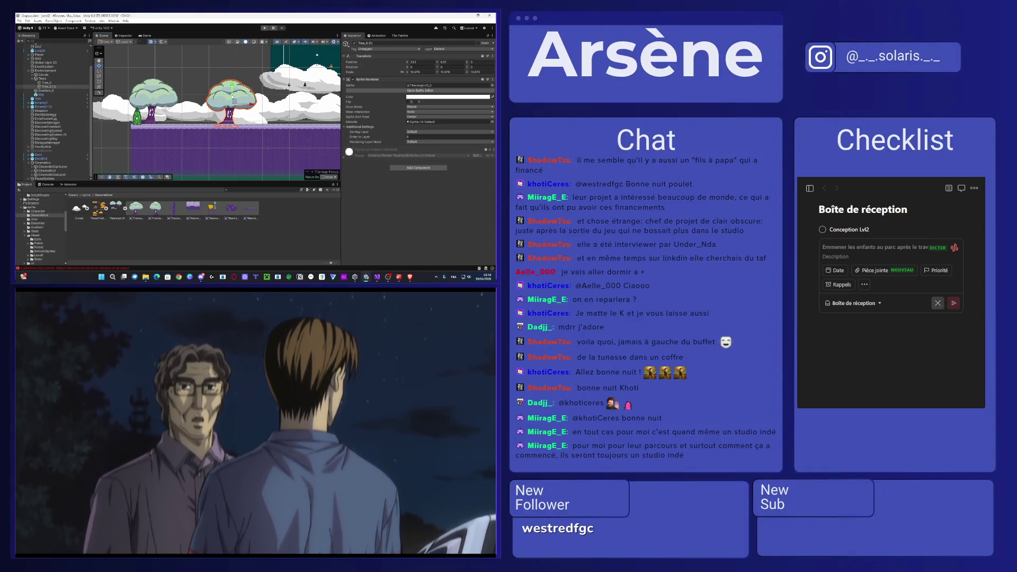
drag(241, 101, 239, 123)
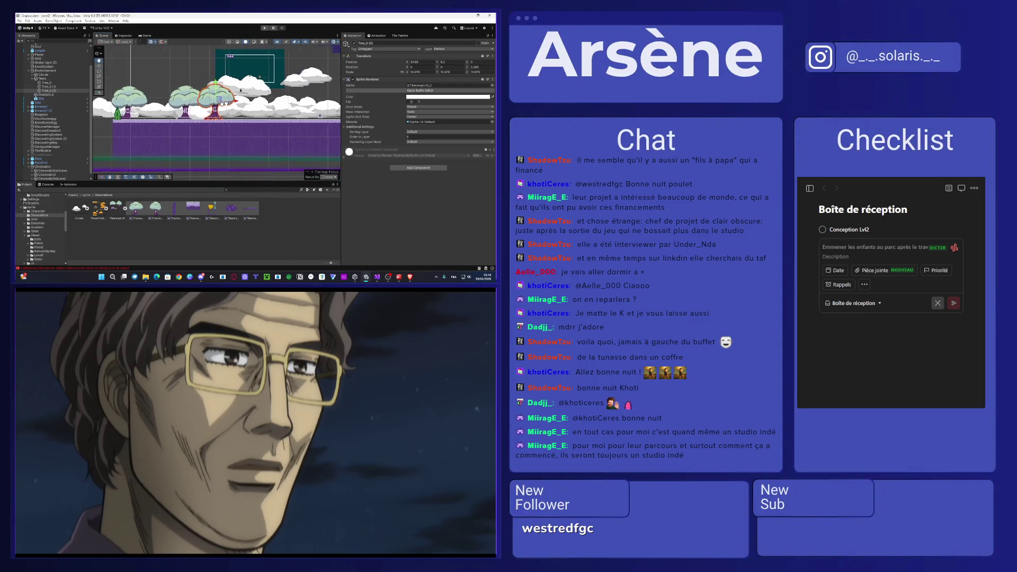
drag(271, 103, 232, 104)
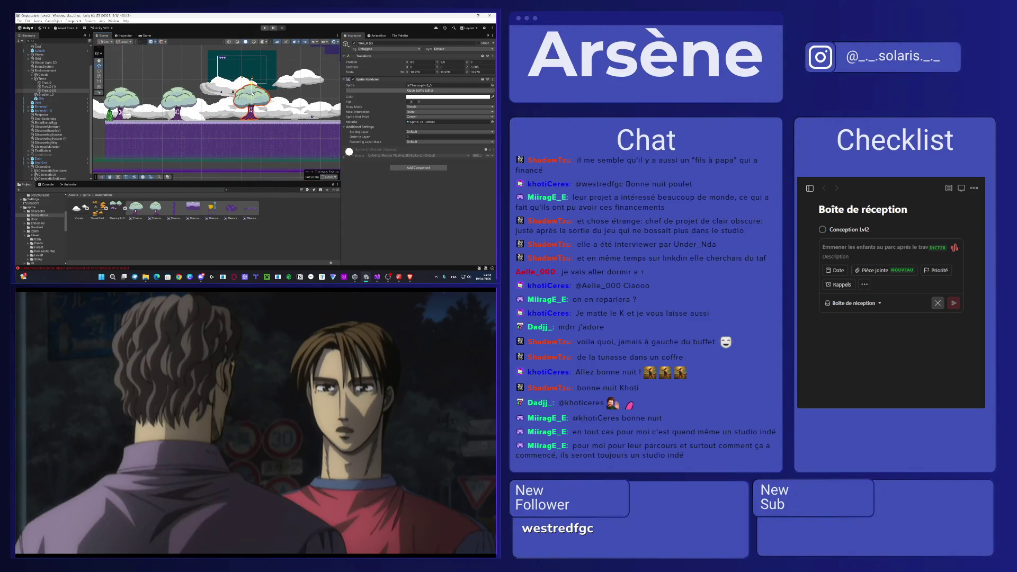
drag(253, 96, 252, 95)
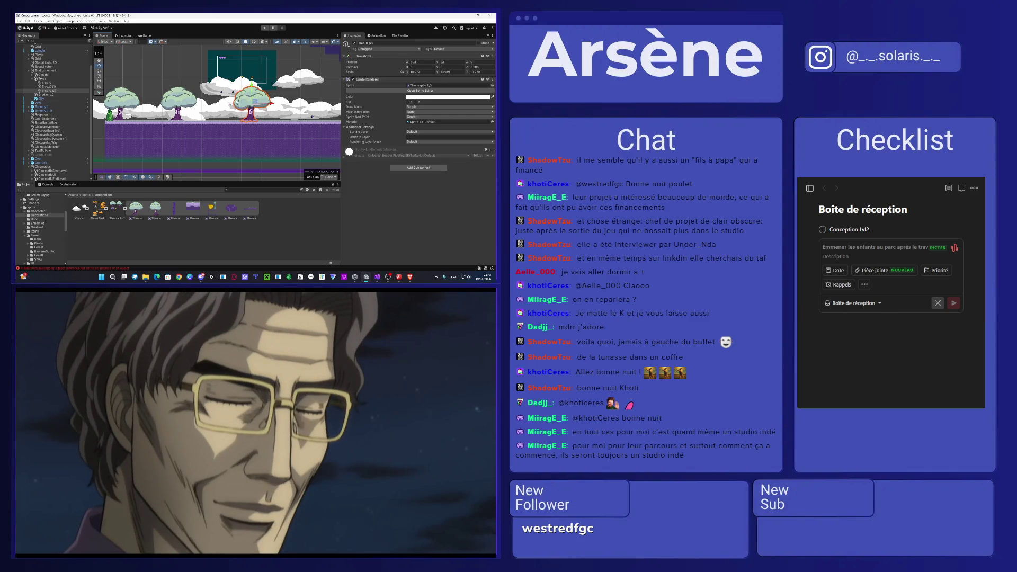
scroll(103, 128, up, 3)
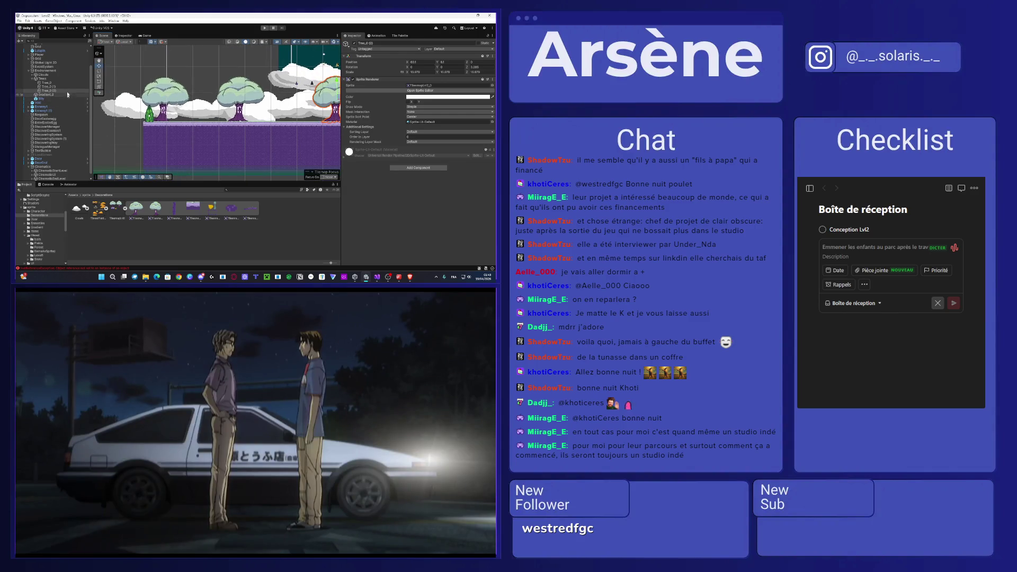
scroll(188, 106, down, 3)
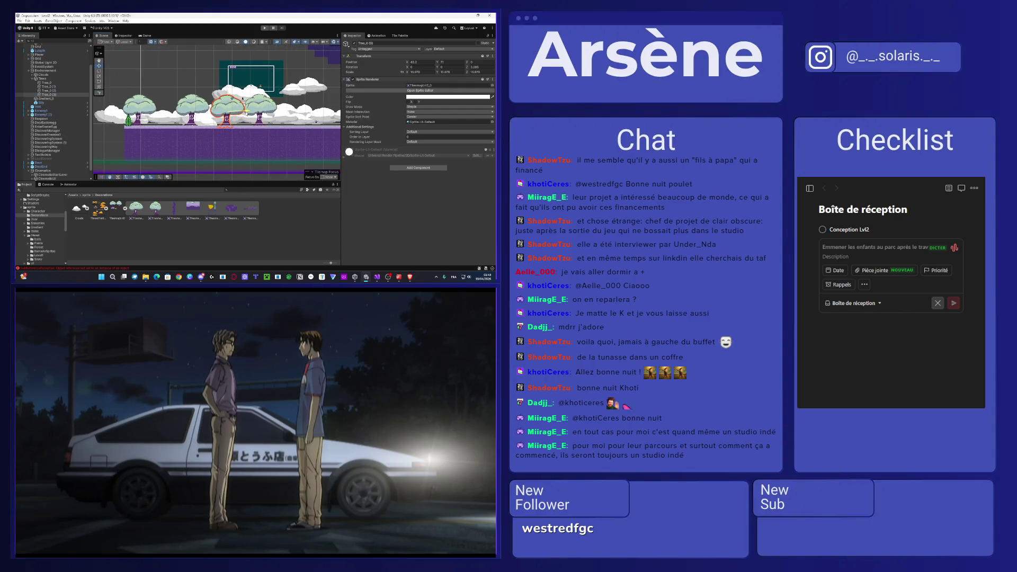
- Rotate the tree a bit further, adjust its Z rotation, and raise it slightly
click(231, 114)
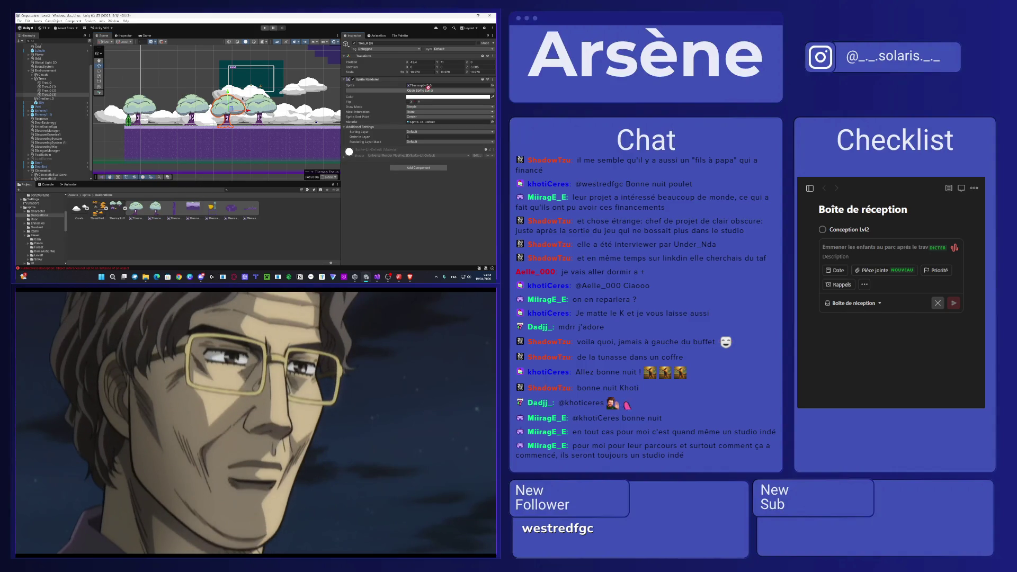
scroll(231, 113, up, 2)
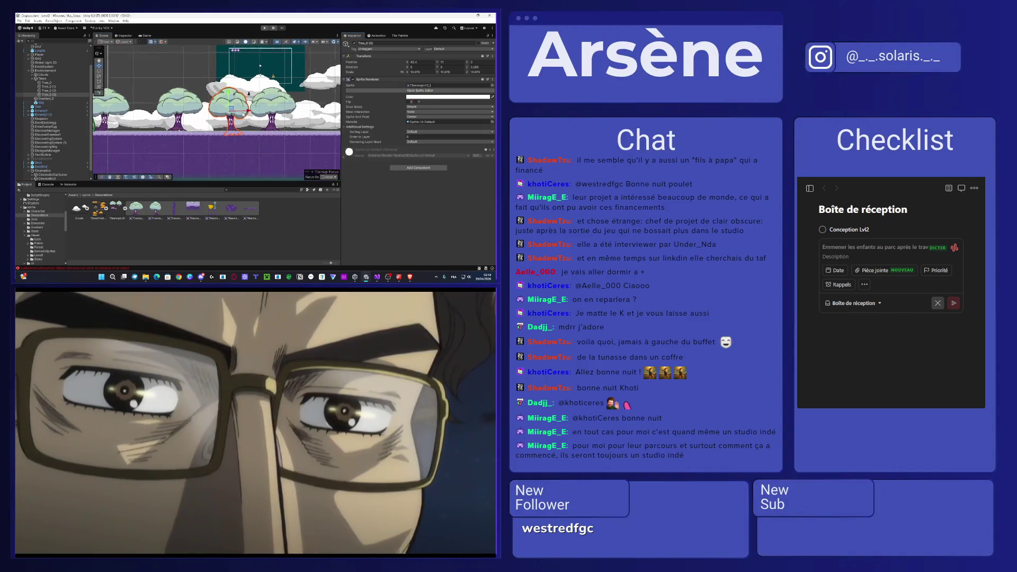
scroll(244, 114, up, 2)
key(e)
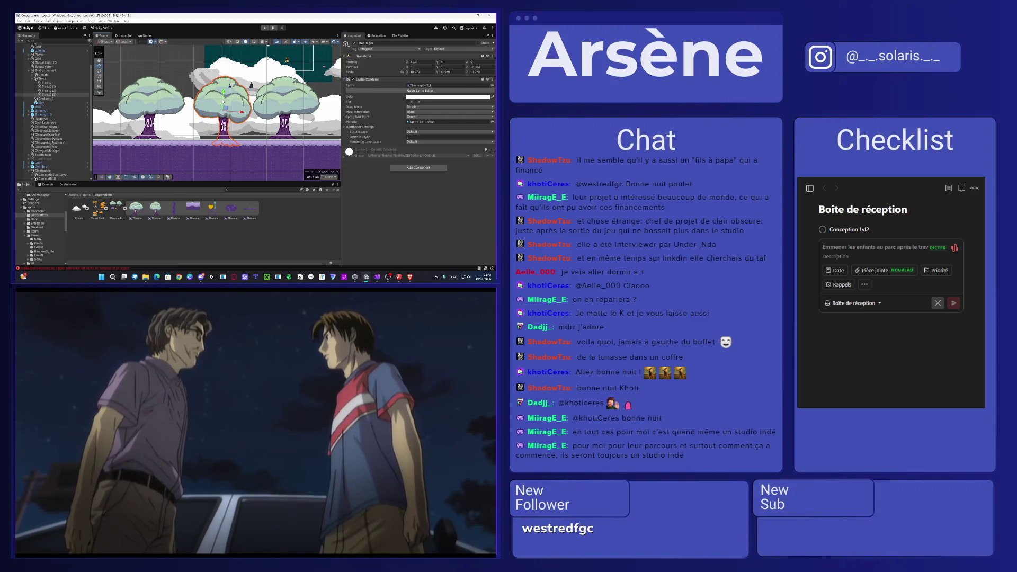
drag(244, 104, 224, 96)
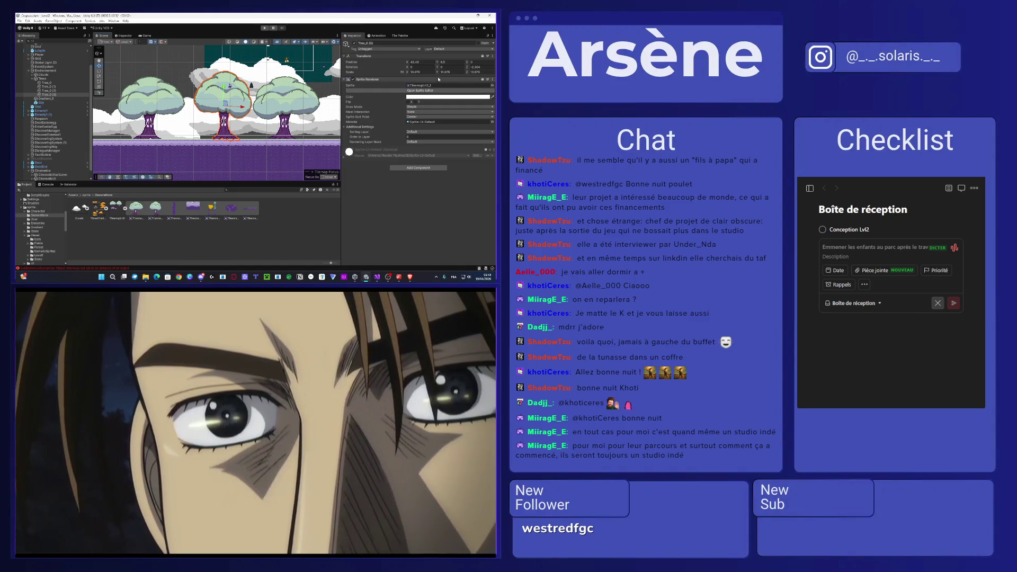
click(475, 67)
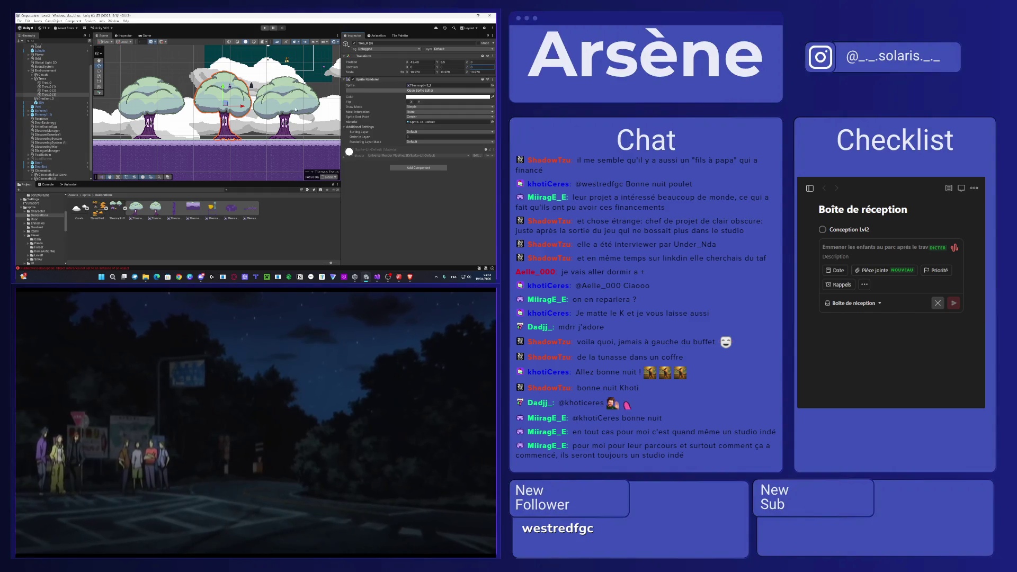
scroll(192, 131, down, 1)
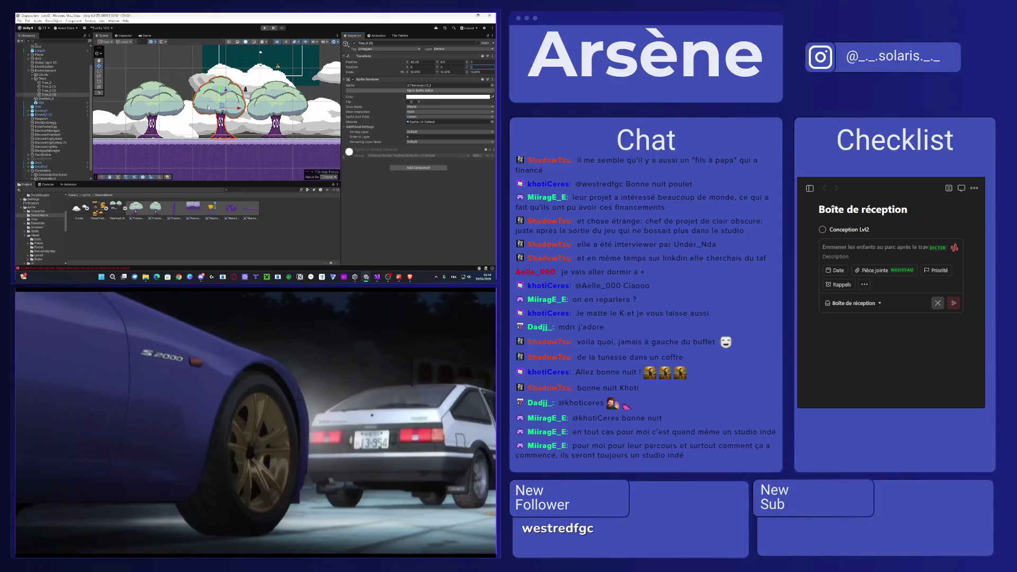
drag(219, 103, 219, 101)
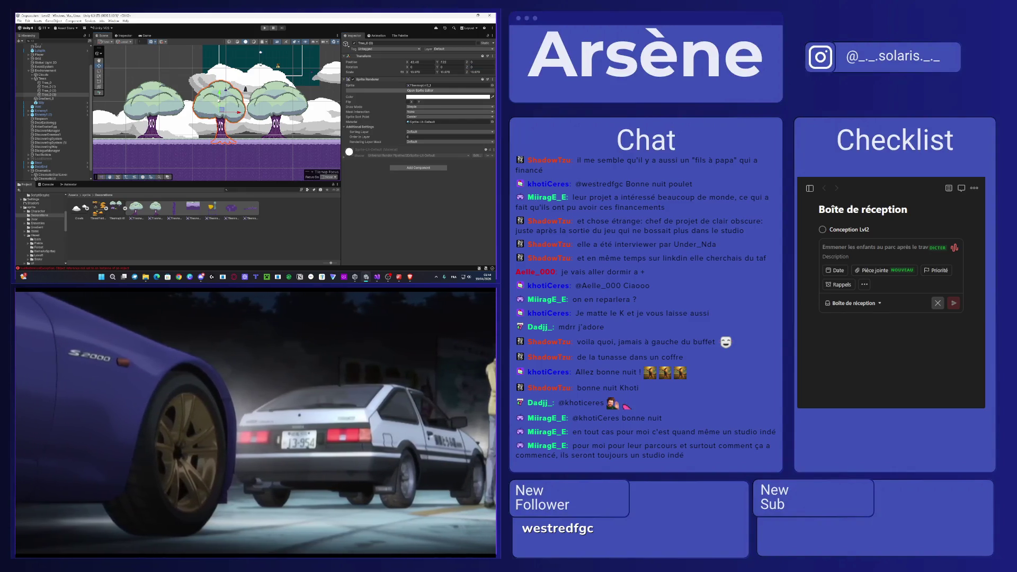
- Squash the middle tree shorter, slide it left into the row, and move it to Back3
click(222, 101)
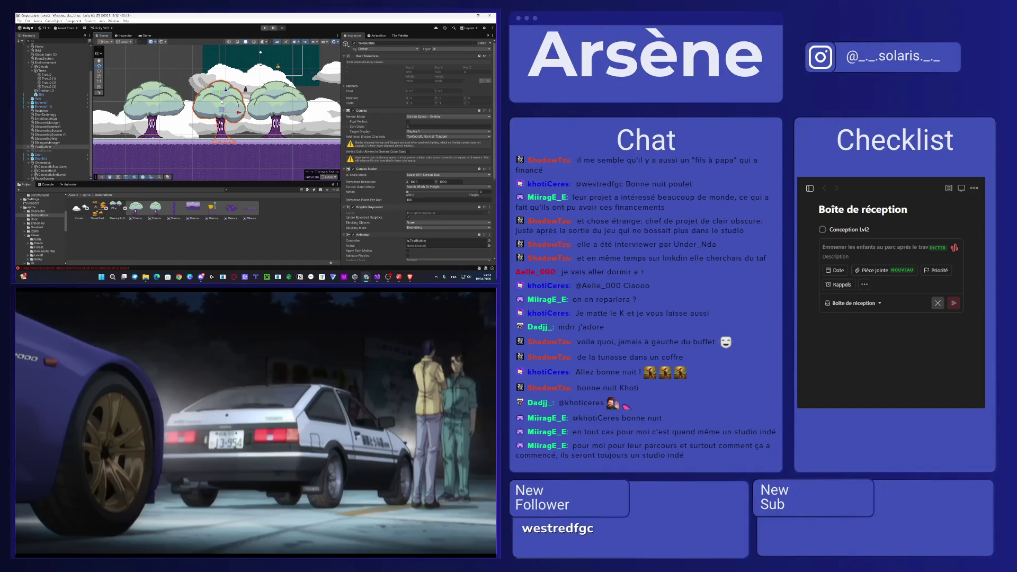
click(220, 100)
drag(221, 99, 220, 107)
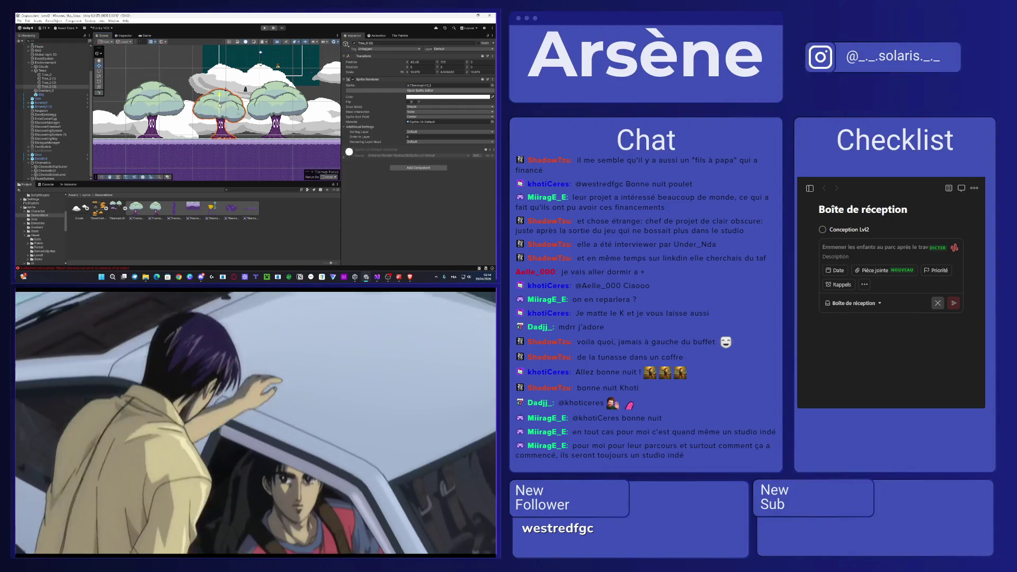
scroll(219, 106, down, 2)
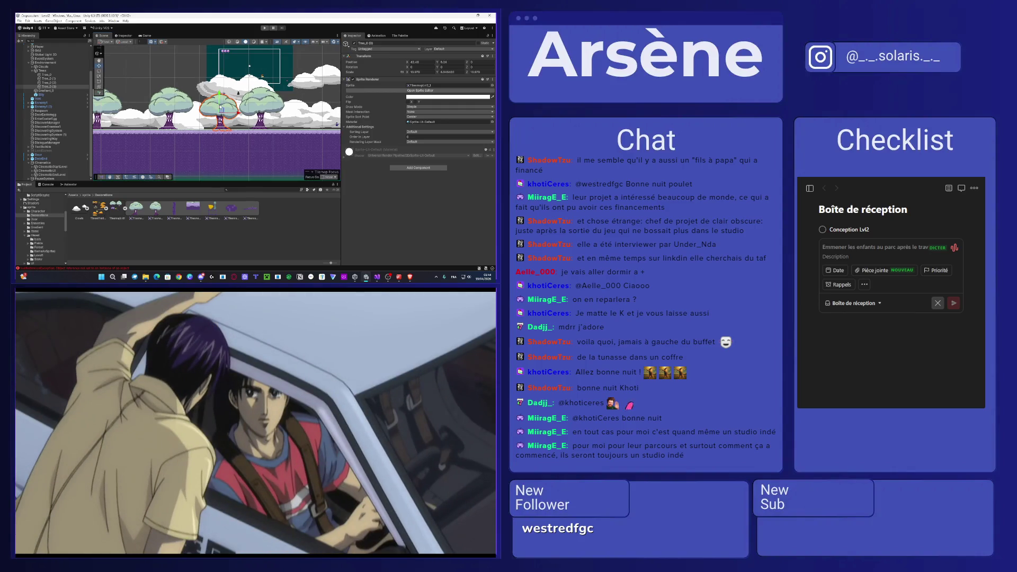
drag(233, 112, 174, 113)
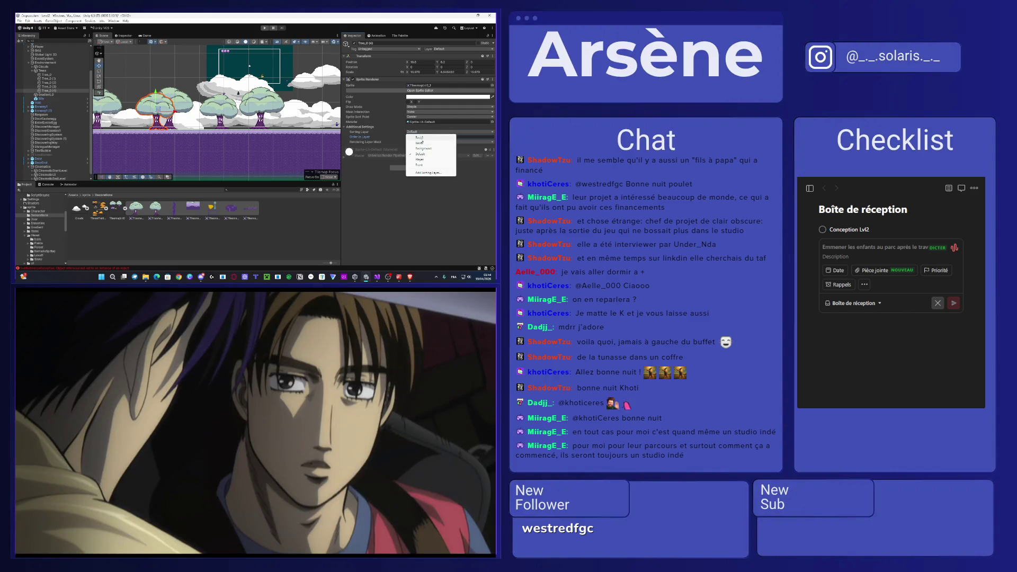
click(422, 137)
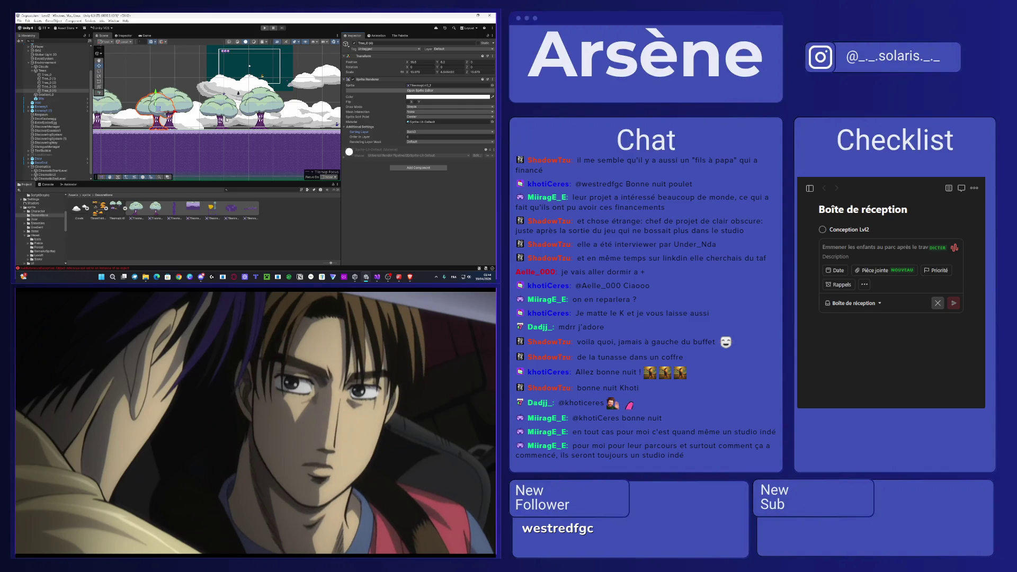
scroll(159, 122, up, 2)
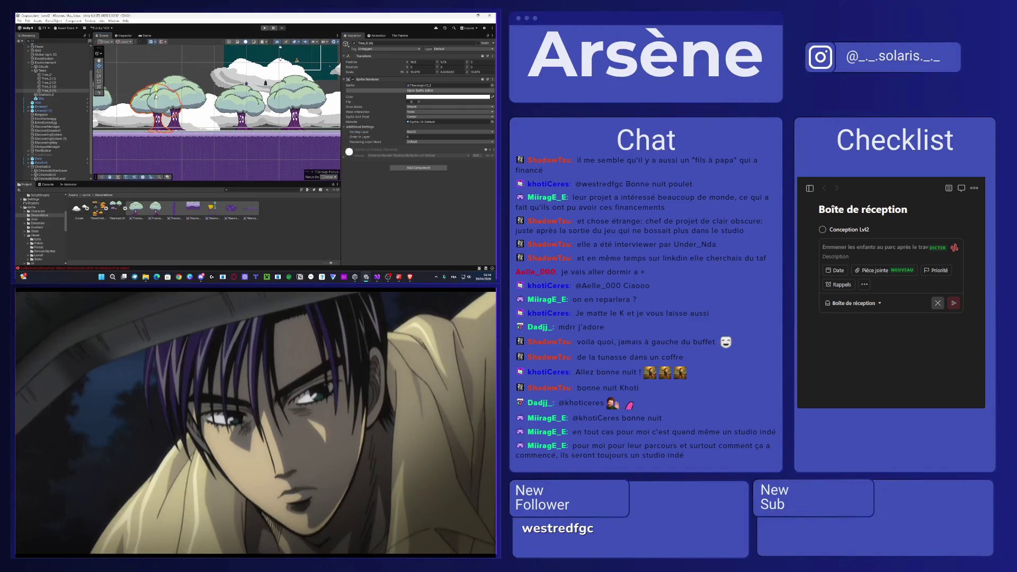
drag(156, 97, 170, 109)
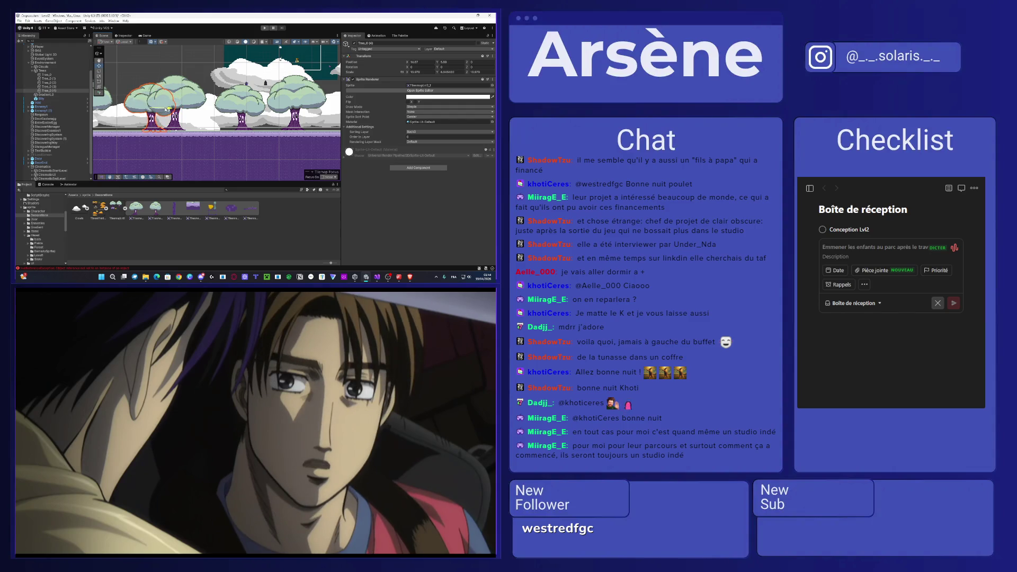
- Set Tree_0 (3)'s sorting layer to Back3 and duplicate it along with Tree_0 (4)
click(245, 104)
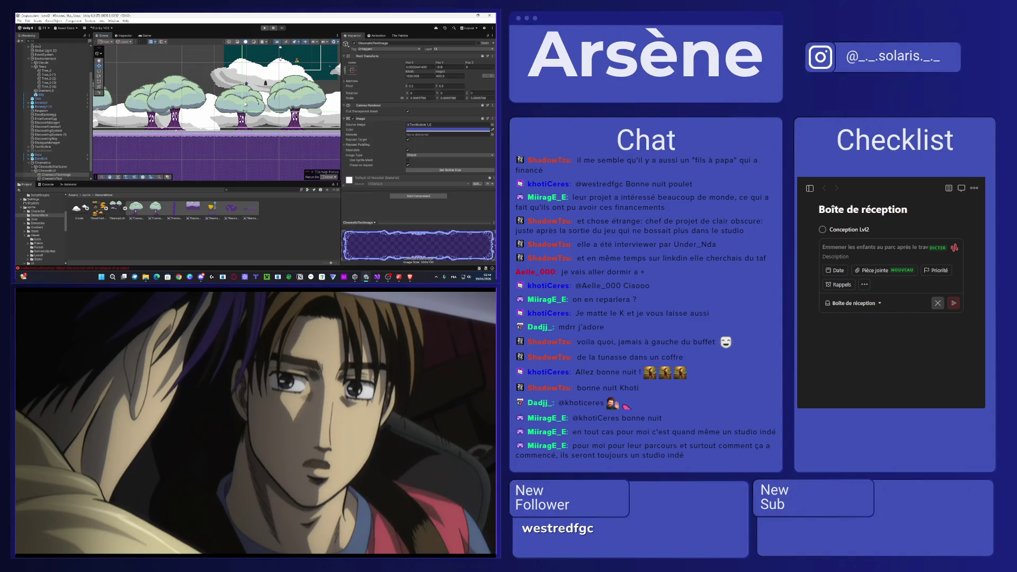
click(246, 105)
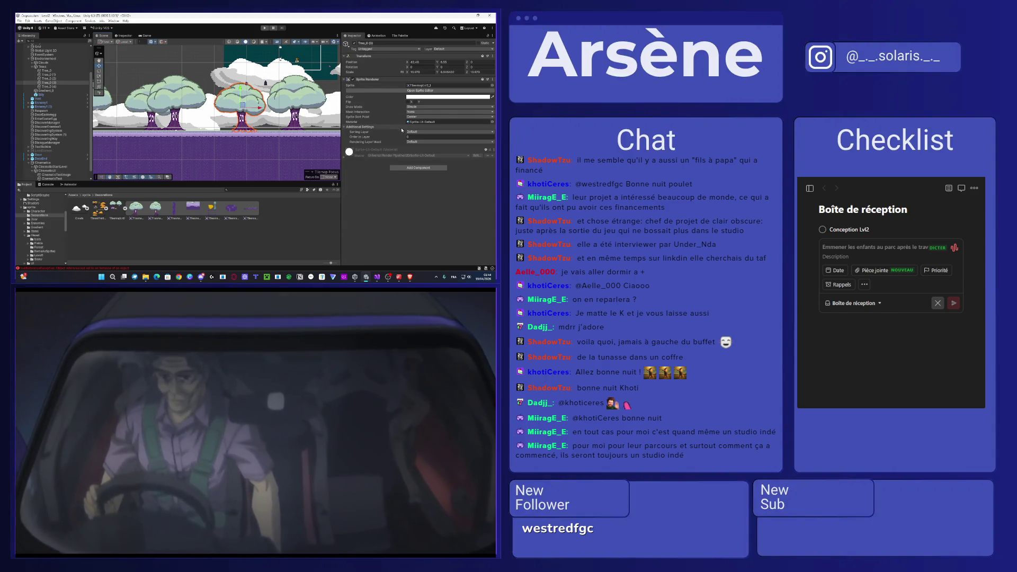
click(426, 131)
click(426, 139)
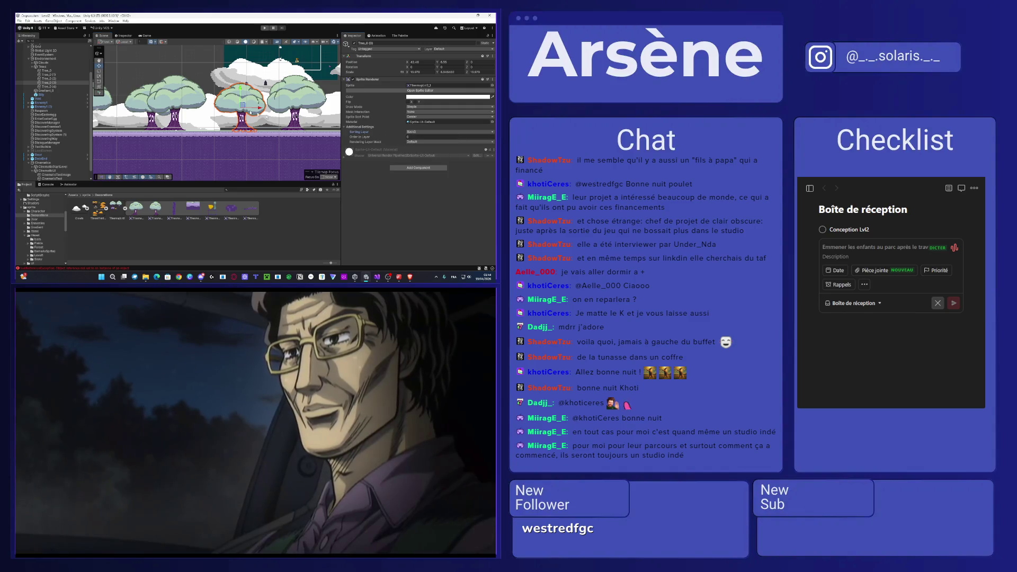
ctrl+click(53, 87)
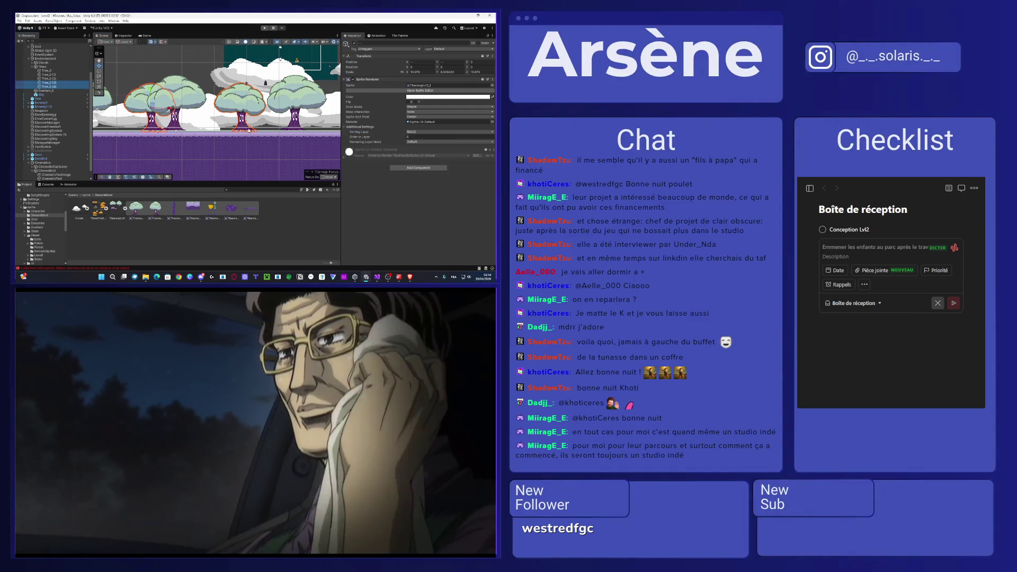
scroll(248, 131, down, 3)
key(ctrl+d)
- Move the duplicated trees further right along the platform and tilt them slightly
scroll(248, 131, down, 3)
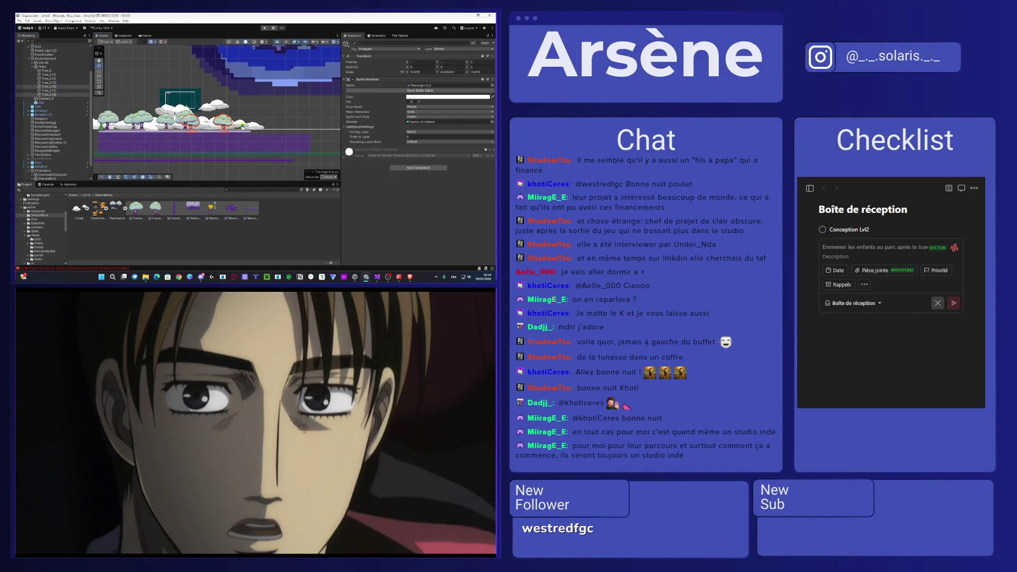
drag(184, 126, 244, 120)
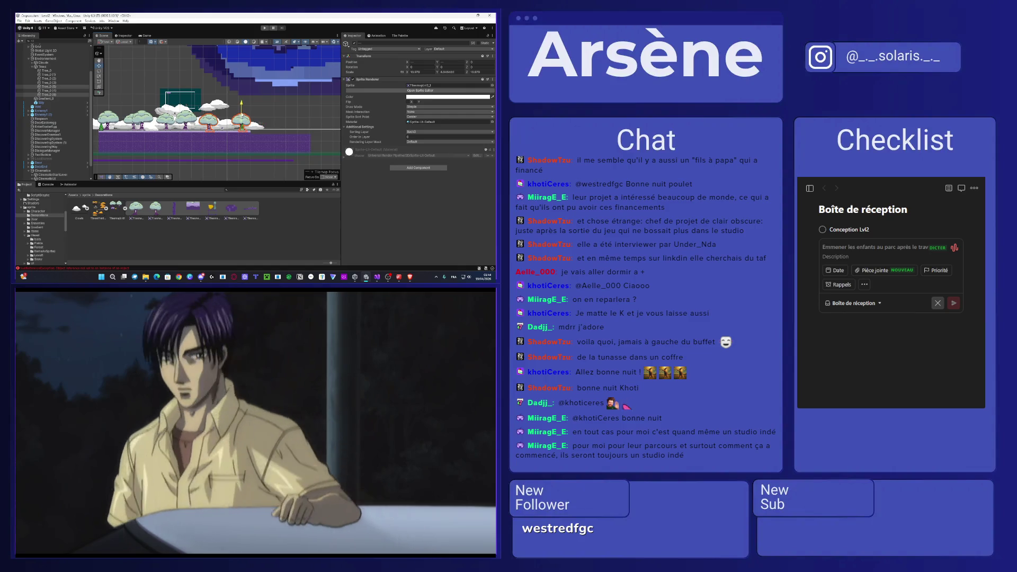
key(e)
drag(260, 116, 260, 117)
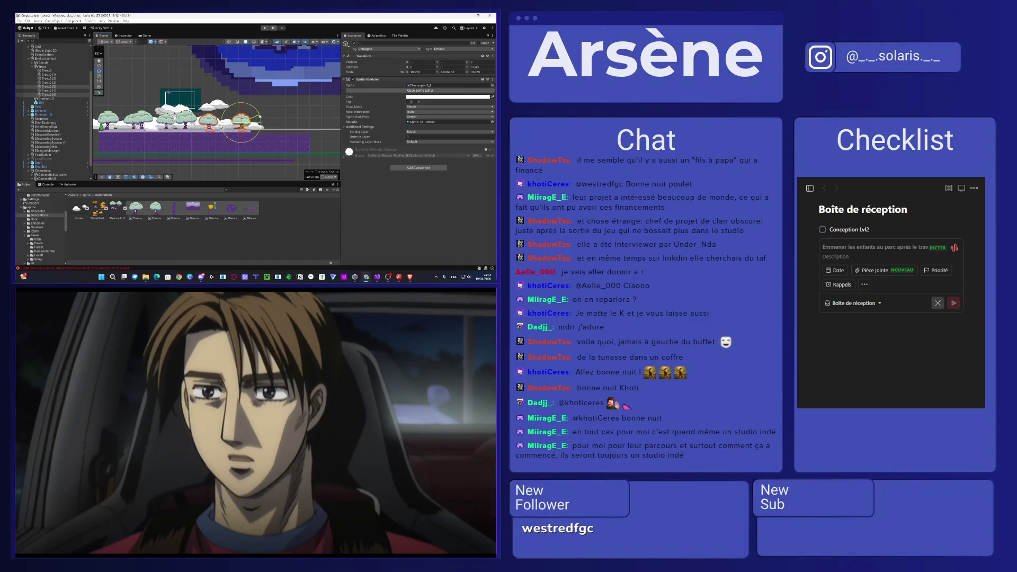
scroll(239, 126, up, 2)
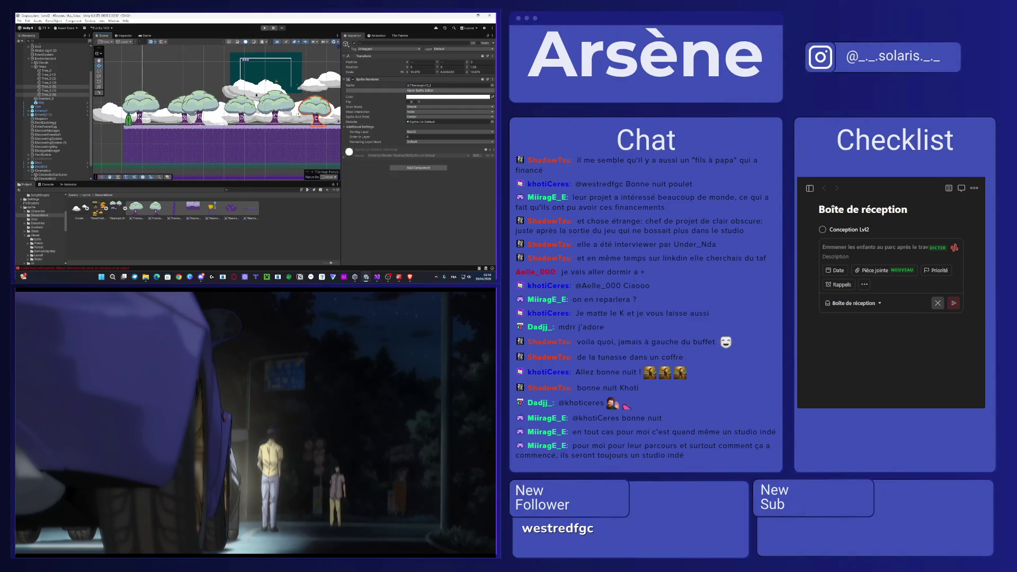
- Shift Tree_0 (7) slightly right along the platform
click(265, 74)
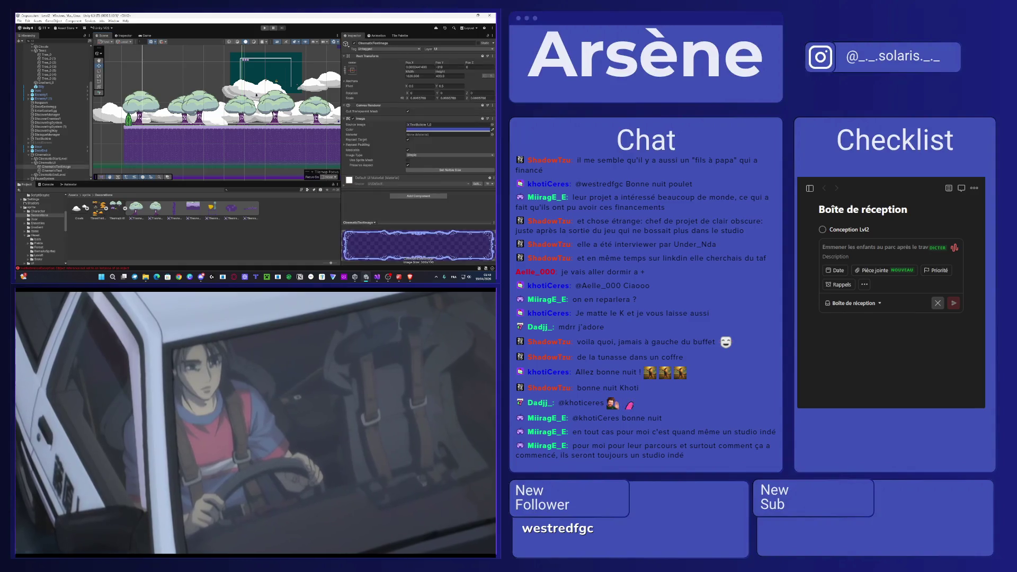
click(275, 104)
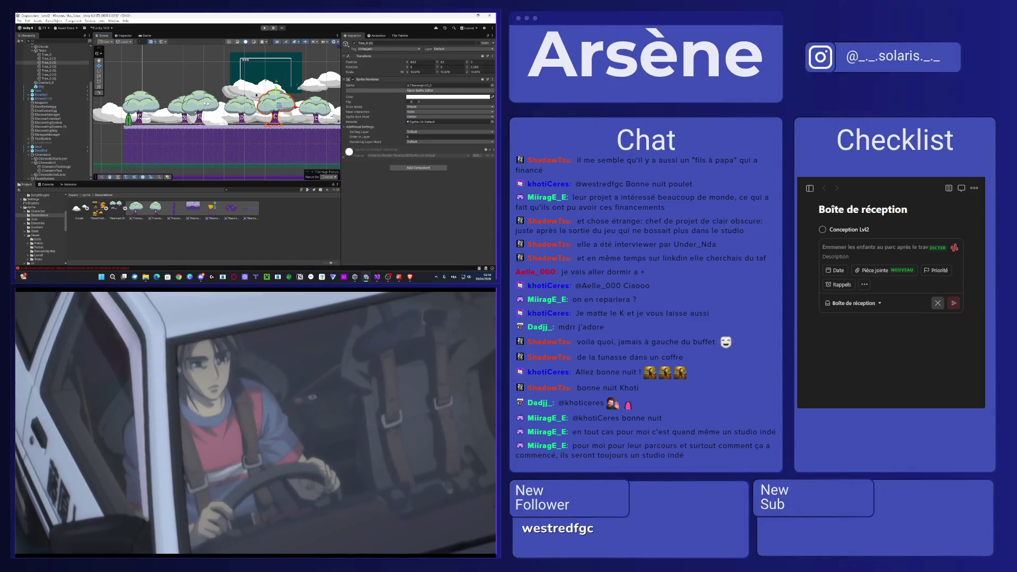
drag(338, 123, 316, 123)
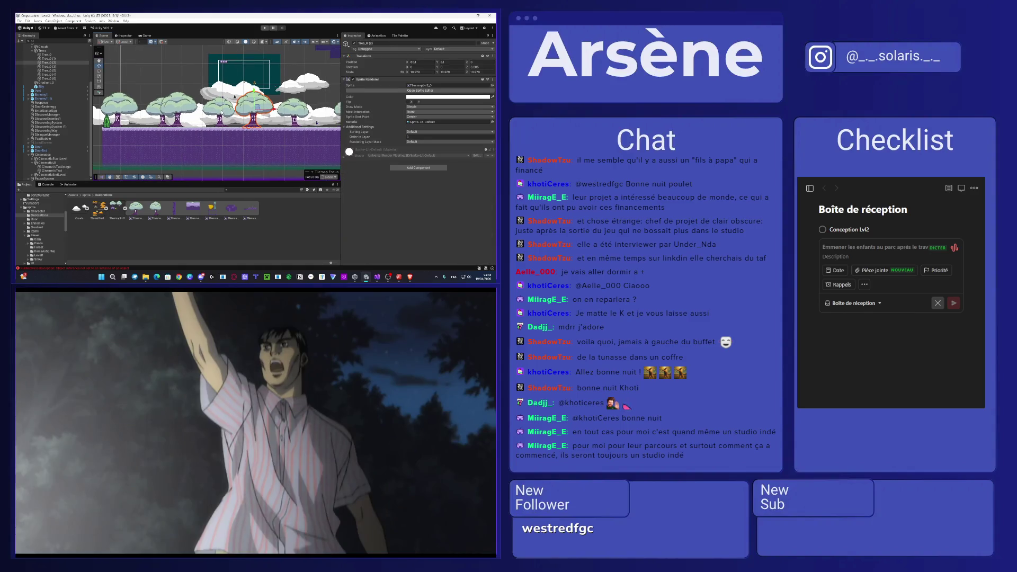
click(47, 162)
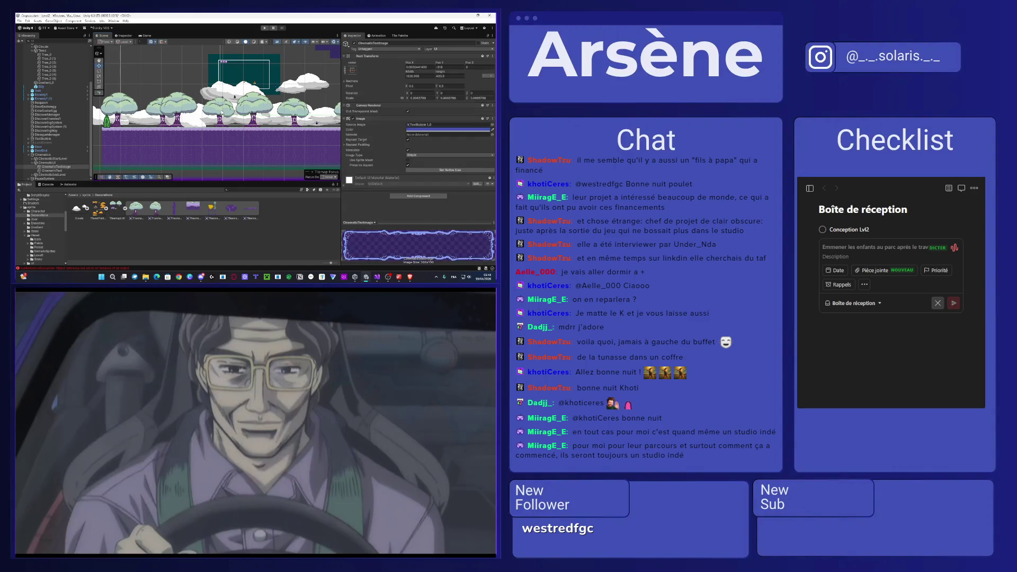
click(233, 113)
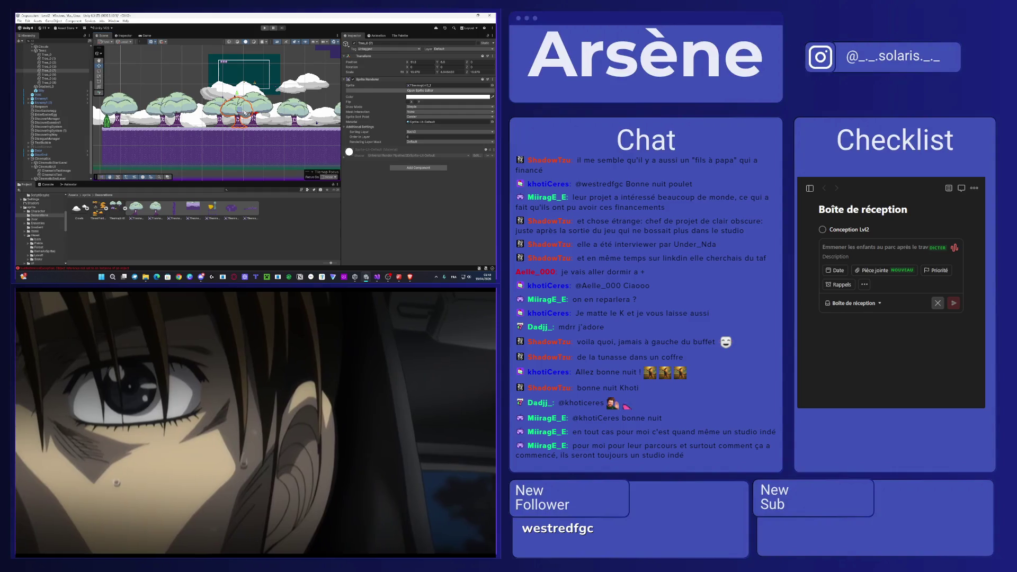
drag(233, 113, 243, 112)
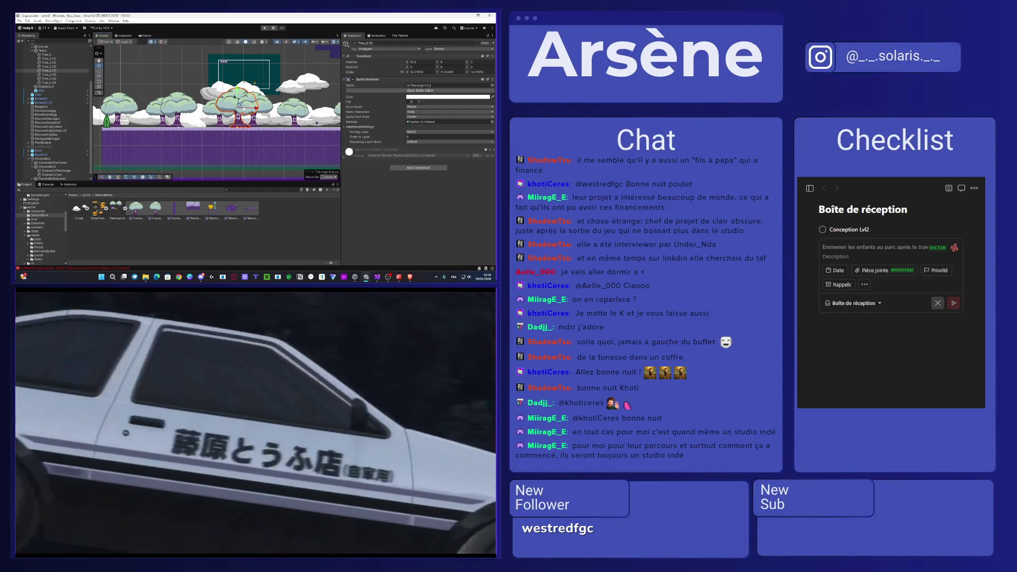
drag(238, 102, 231, 106)
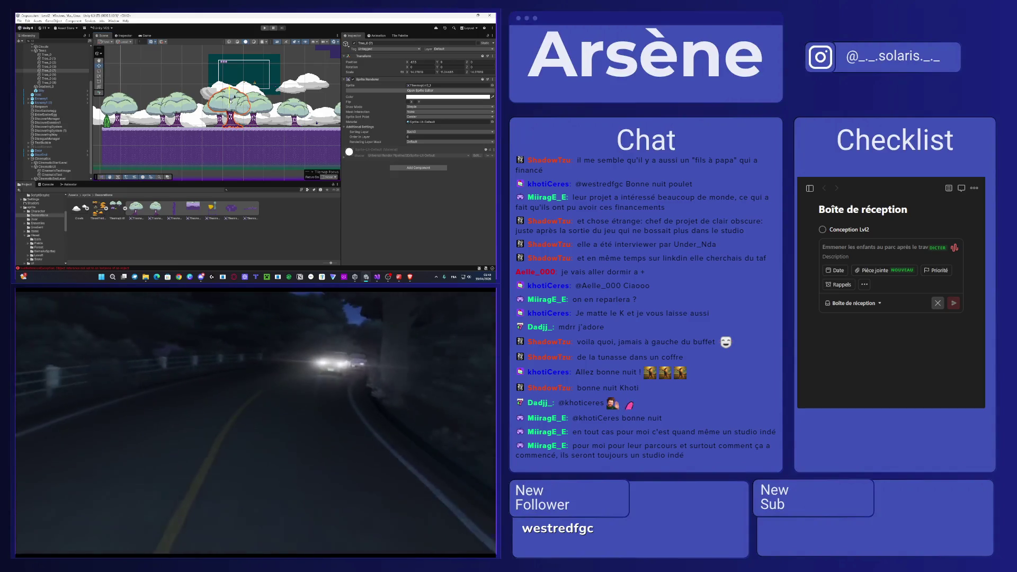
- Move Tree_D (7) up to sit below Tree_D in the Hierarchy and frame it
scroll(230, 100, up, 2)
scroll(70, 109, up, 5)
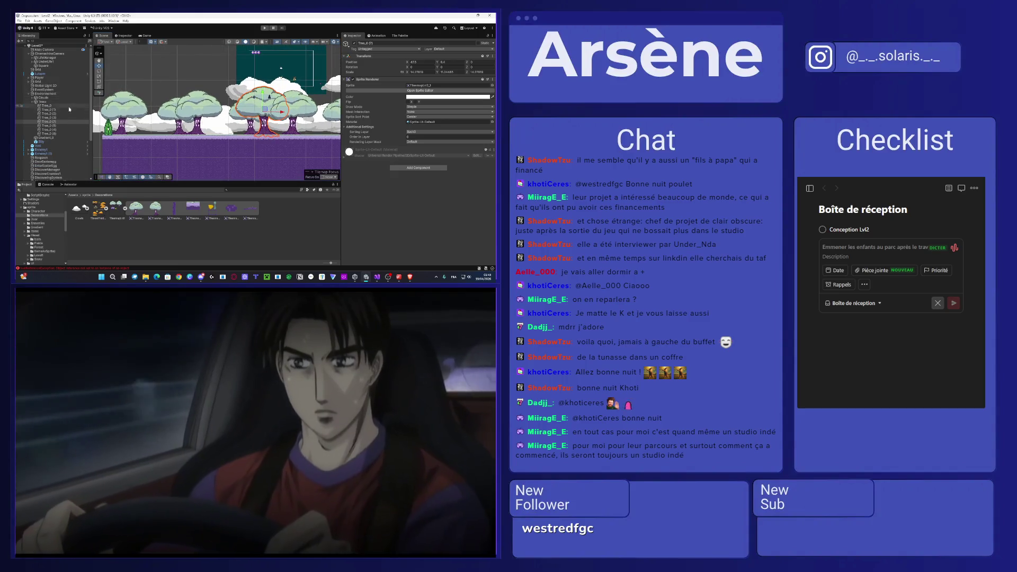
drag(60, 113, 59, 110)
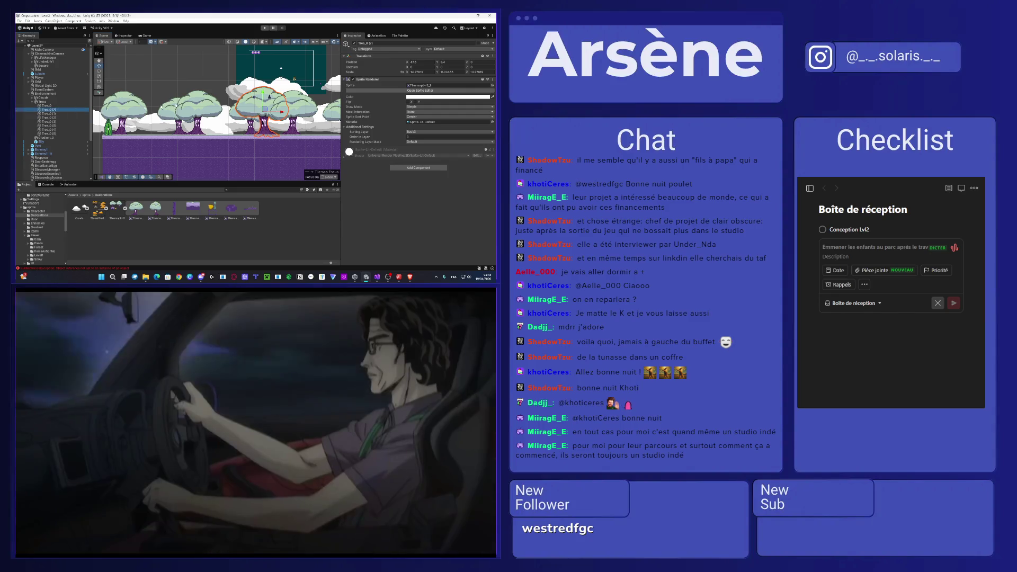
key(f)
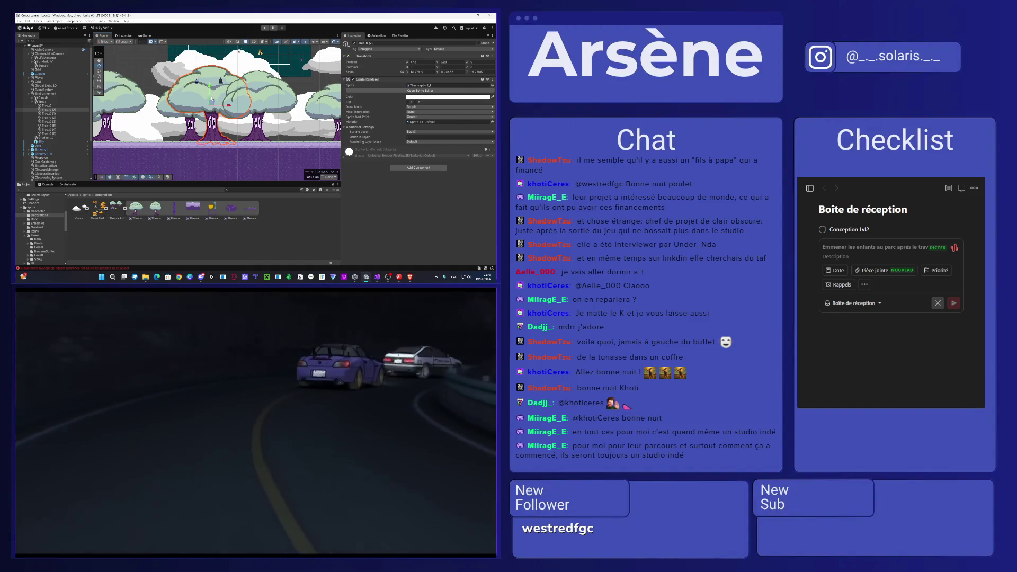
- Move Tree_D (8) below Tree_D (7) in the hierarchy and reposition the tree at the row's left end
drag(48, 134, 47, 113)
key(f)
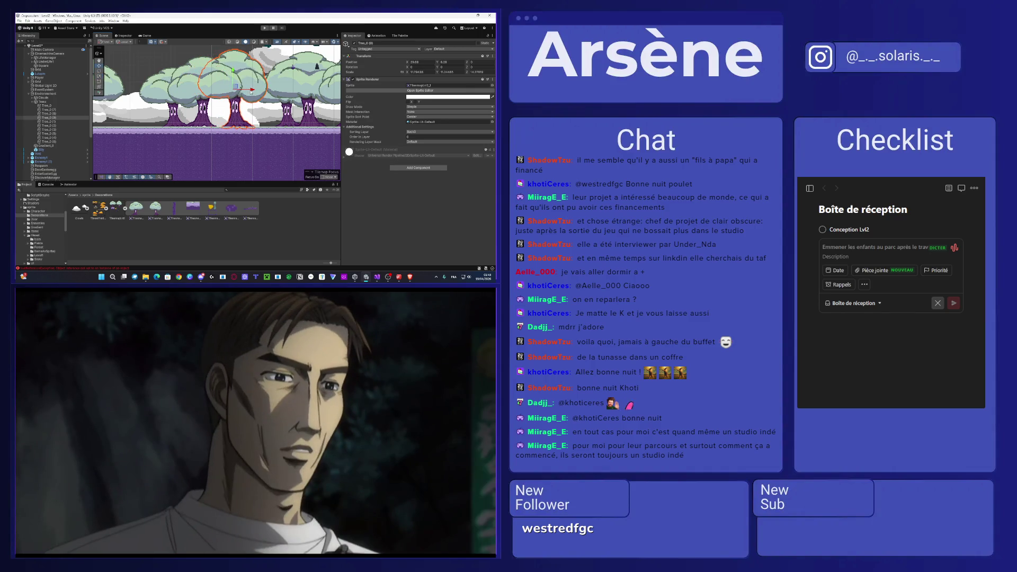
mouse_move(251, 93)
mouse_down()
mouse_move(156, 93)
mouse_move(307, 90)
mouse_up()
- Duplicate Tree_0 (11) twice into Tree_0 (12) and (13), placing the copies further right
scroll(207, 88, down, 3)
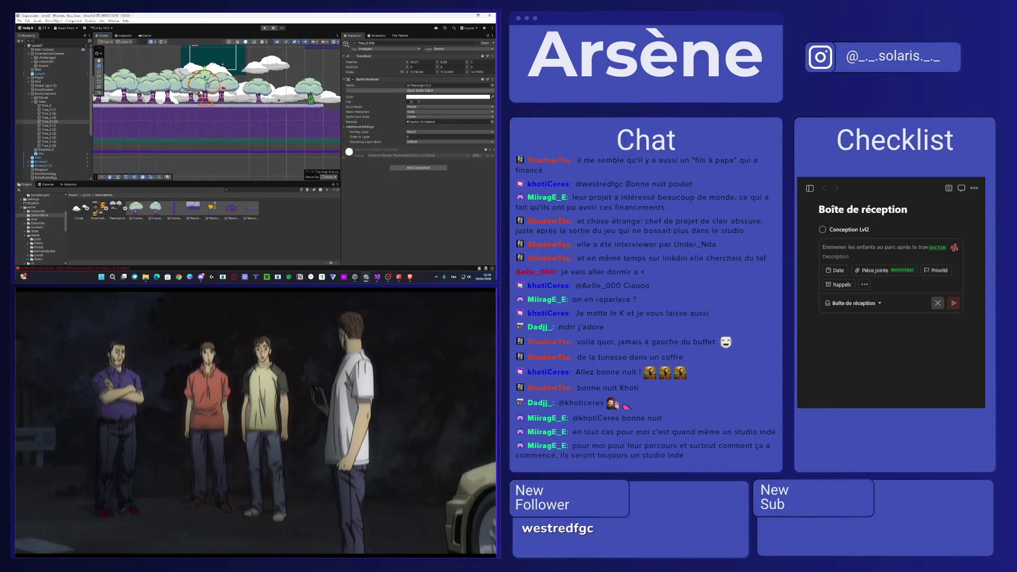
scroll(212, 88, down, 2)
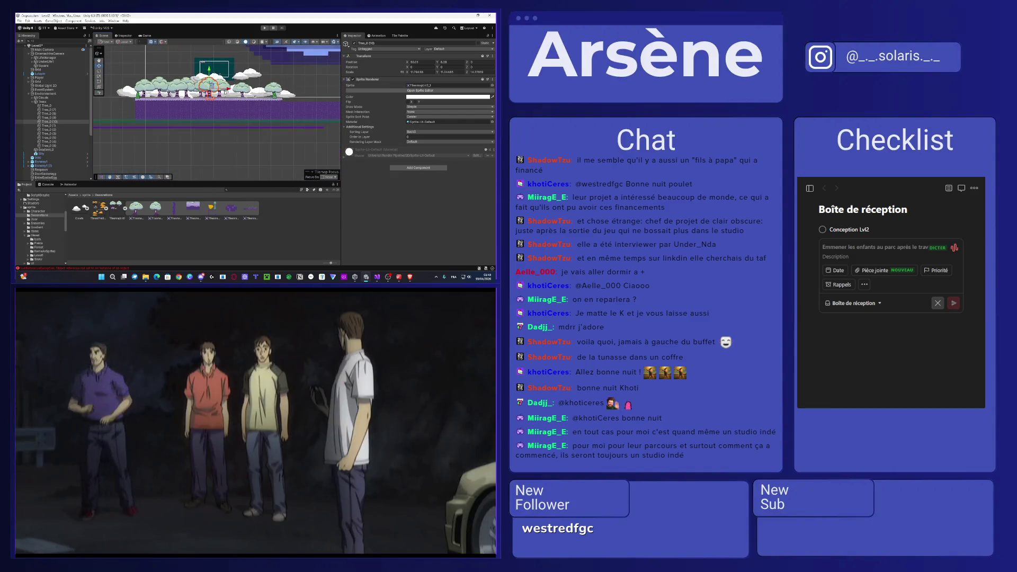
click(231, 88)
key(ctrl+d)
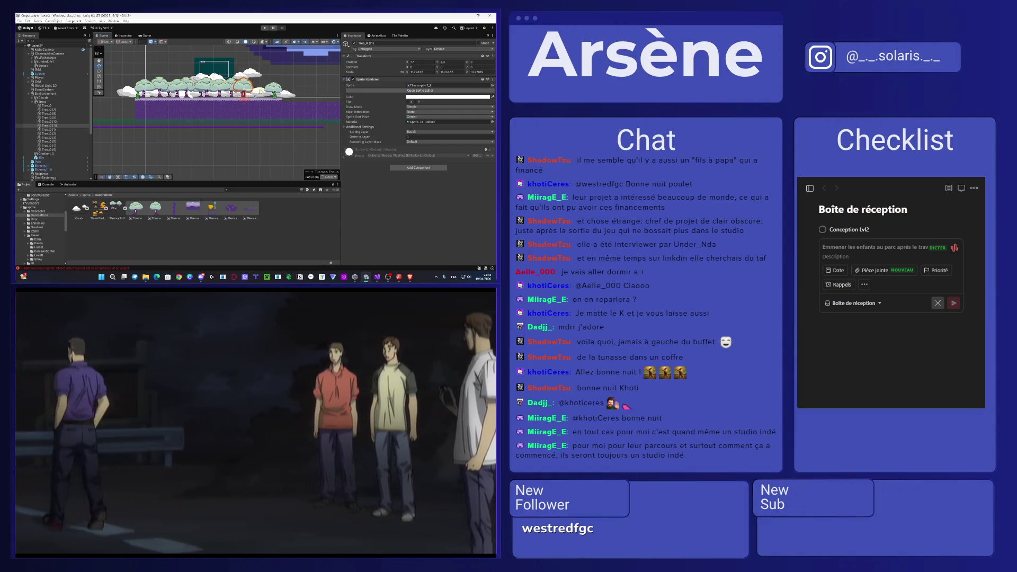
drag(231, 87, 264, 87)
key(ctrl+d)
scroll(264, 87, up, 4)
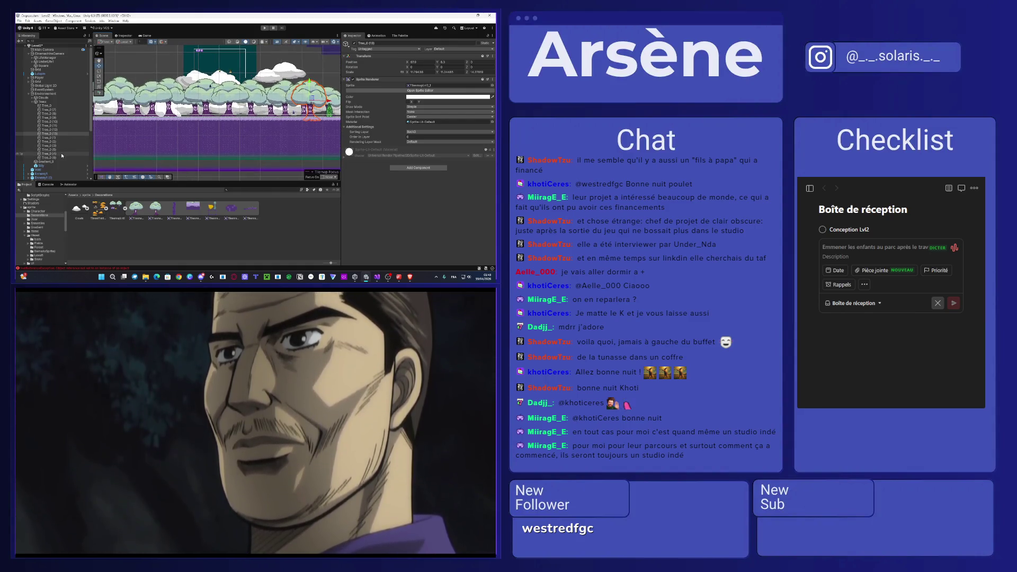
- Select several trees in the Hierarchy, finishing on Tree_0 (7)
ctrl+click(48, 118)
ctrl+click(47, 146)
ctrl+click(47, 154)
ctrl+click(59, 139)
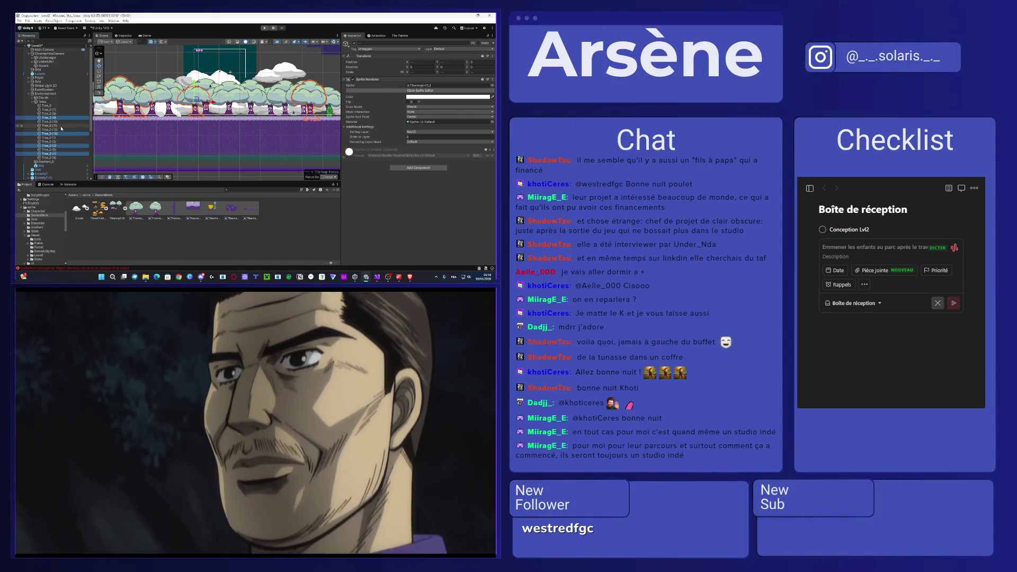
click(99, 76)
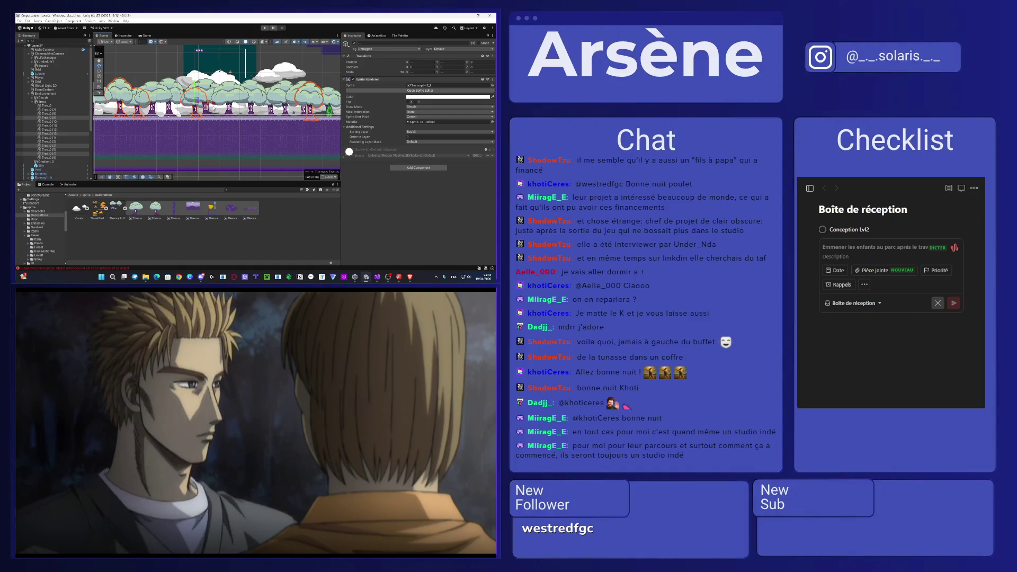
scroll(195, 94, down, 3)
click(62, 109)
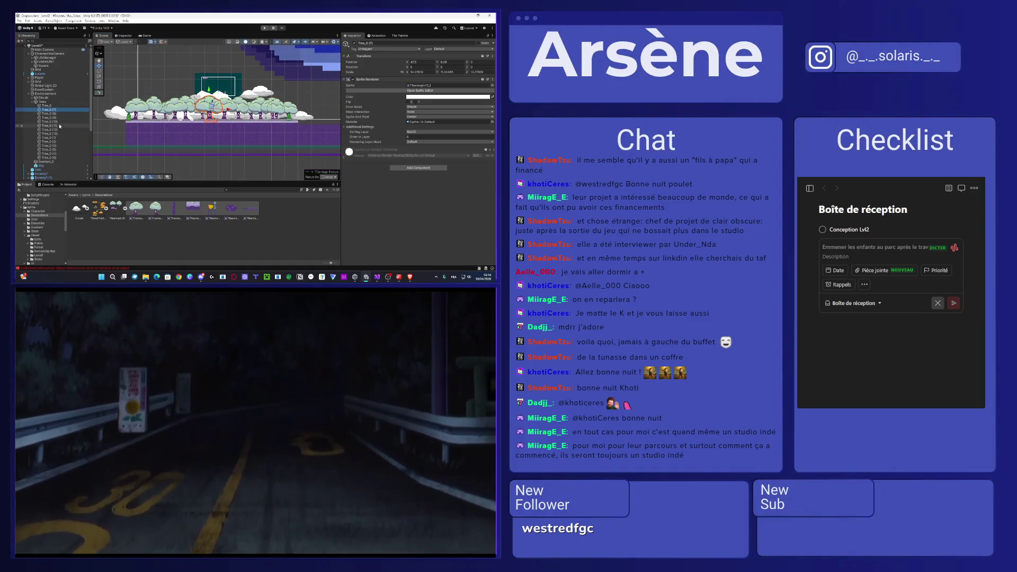
- Duplicate three neighbouring trees, slide the copies left into the gaps, and edit their Order in Layer
drag(267, 93, 205, 136)
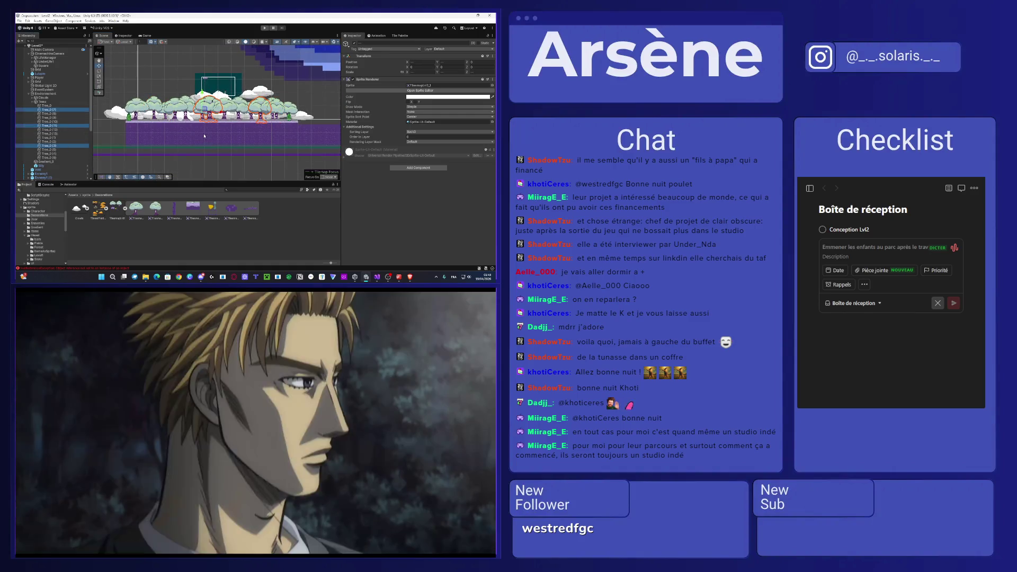
key(ctrl+d)
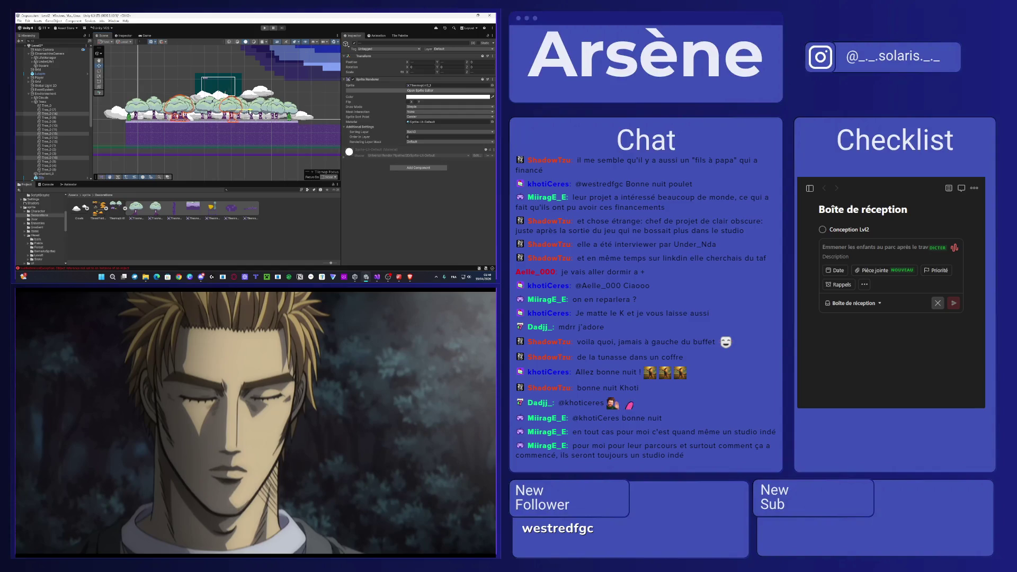
drag(261, 110, 218, 112)
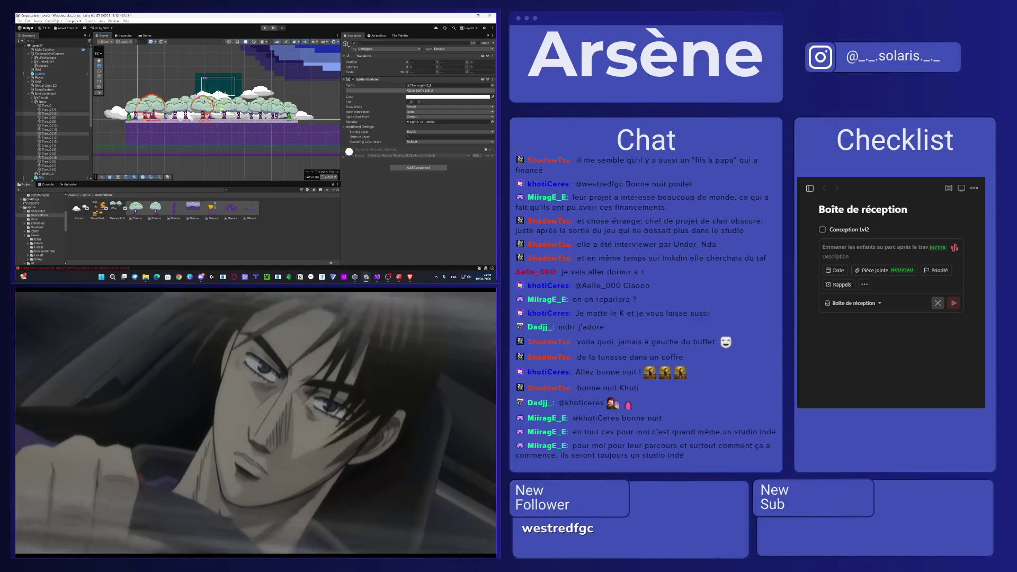
key(e)
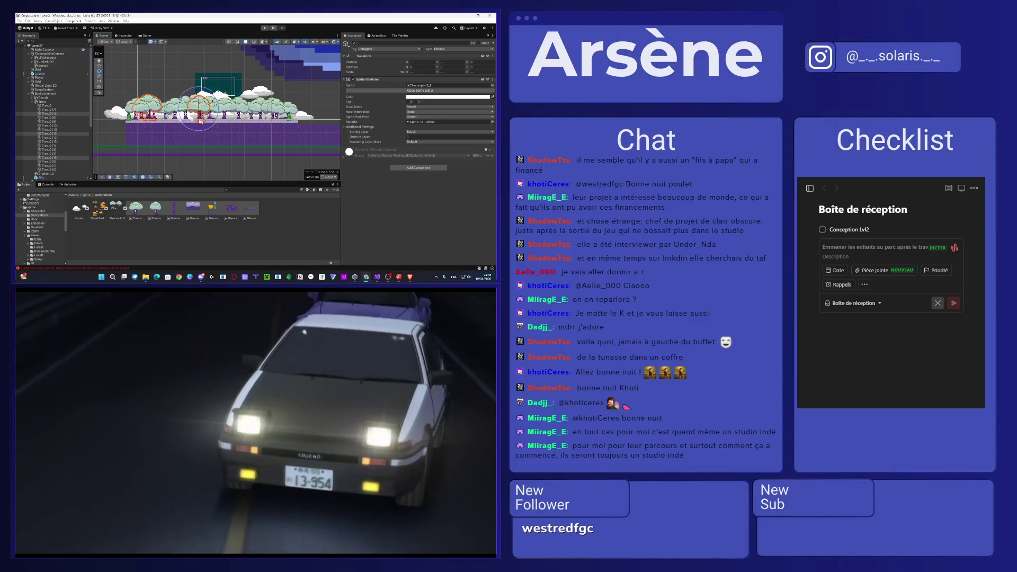
scroll(201, 121, up, 3)
key(r)
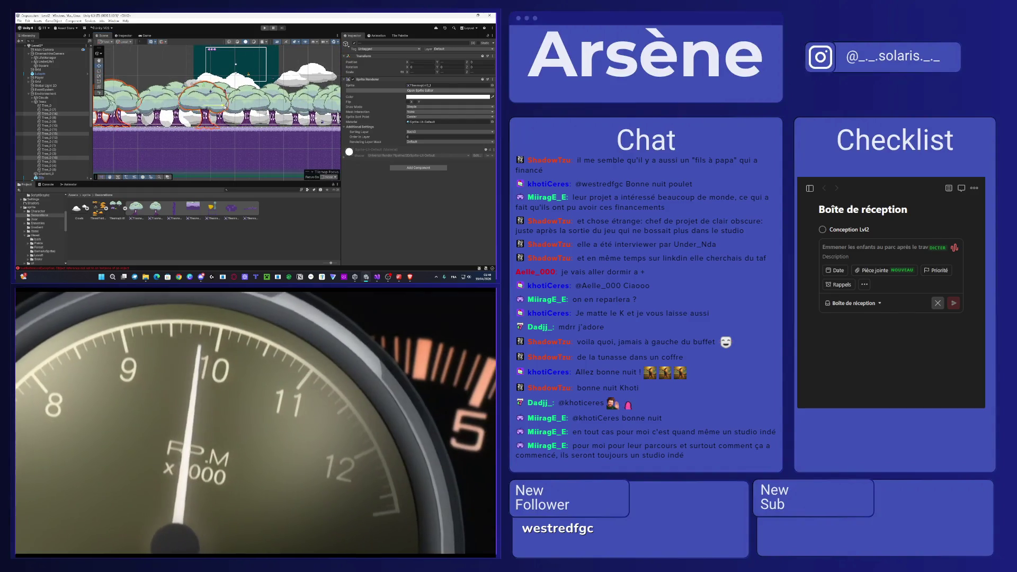
drag(221, 109, 231, 107)
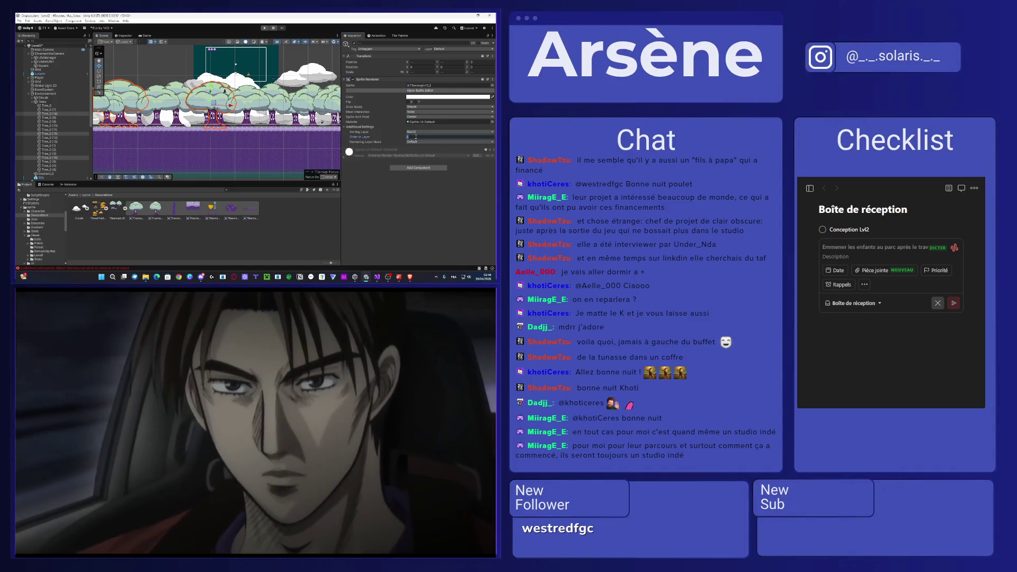
click(416, 136)
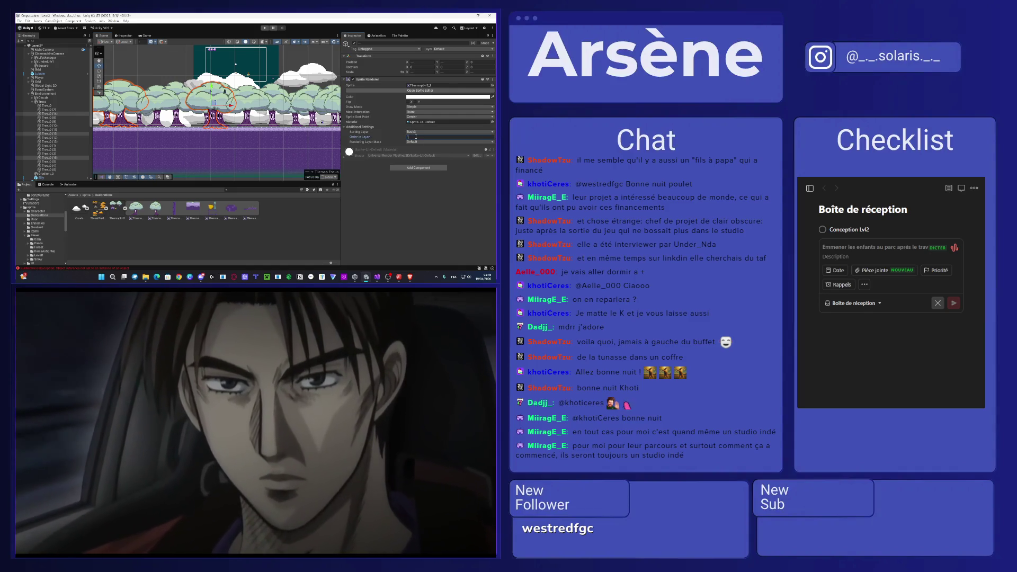
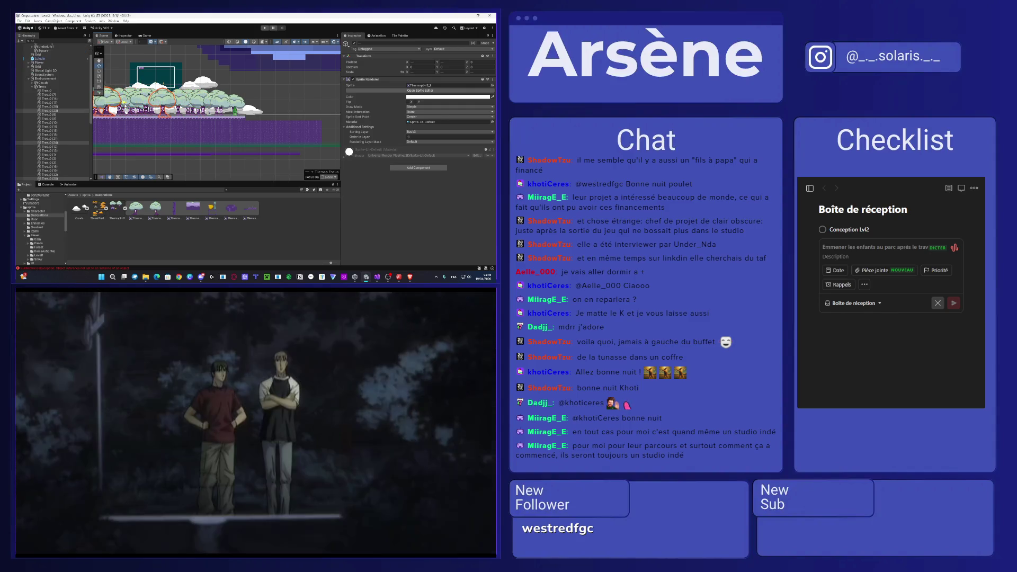
- Zoom in on the tree row, switch to the Move tool and turn on the scene grid
scroll(217, 106, up, 2)
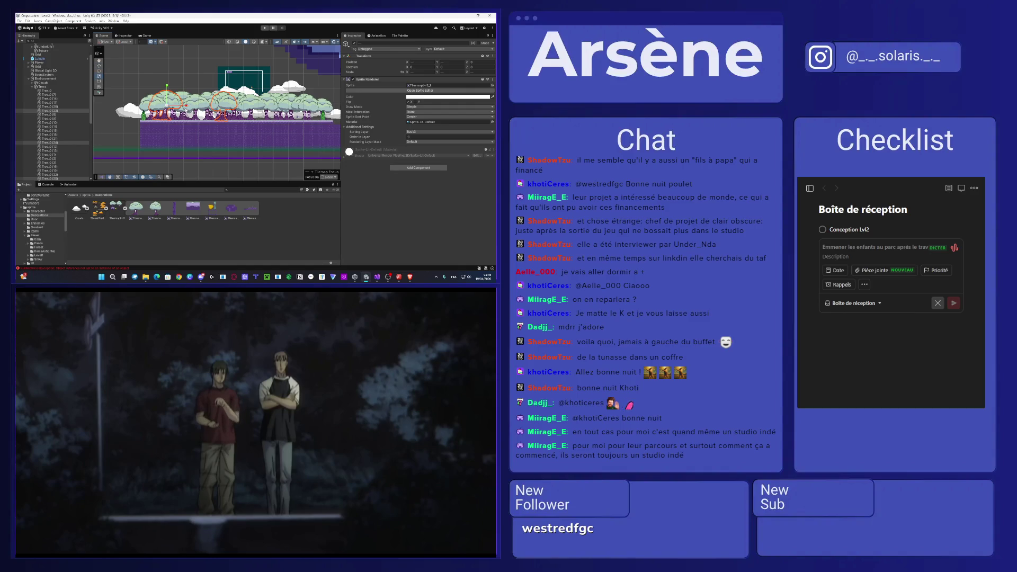
scroll(53, 111, down, 10)
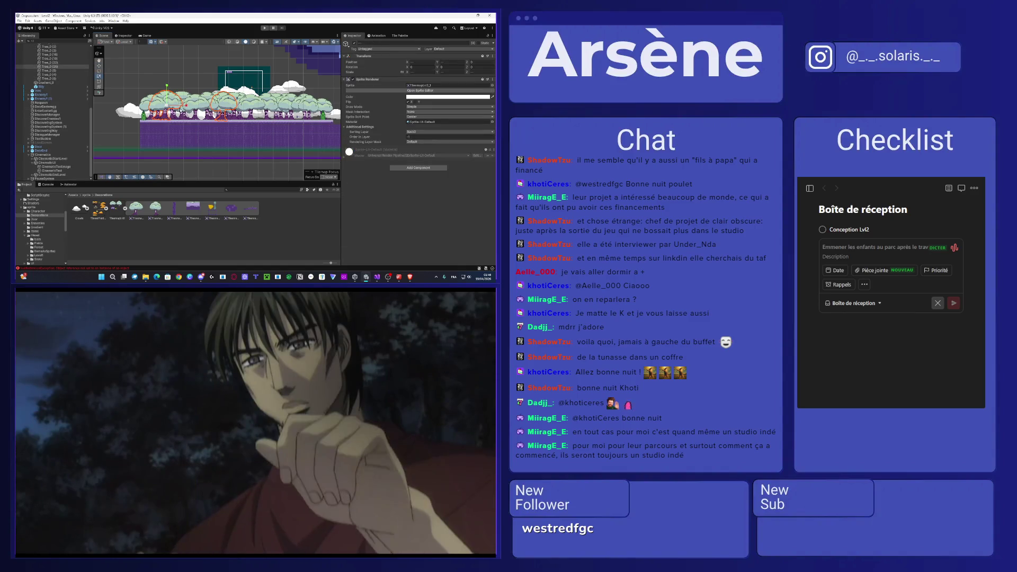
scroll(162, 100, up, 3)
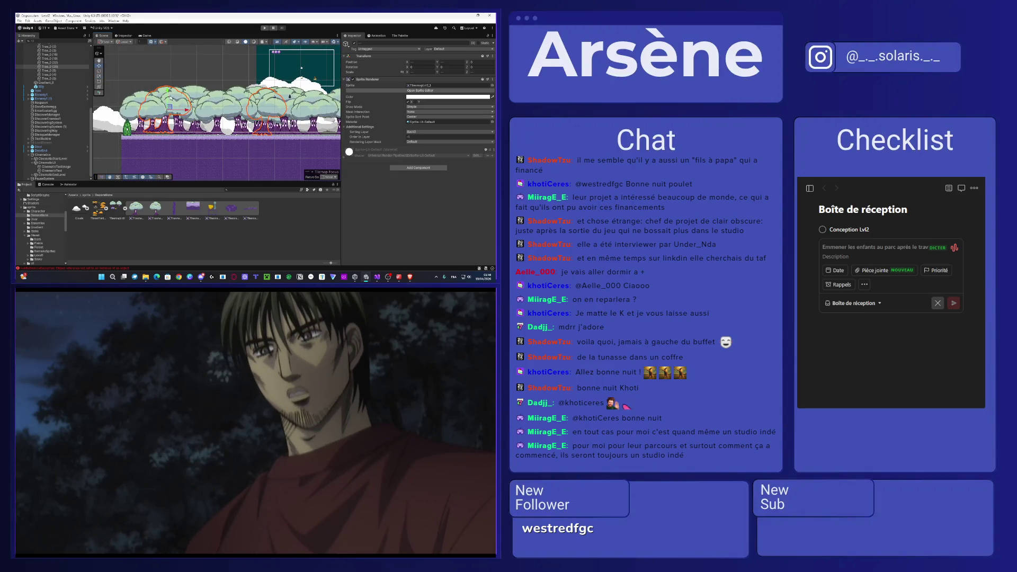
key(w)
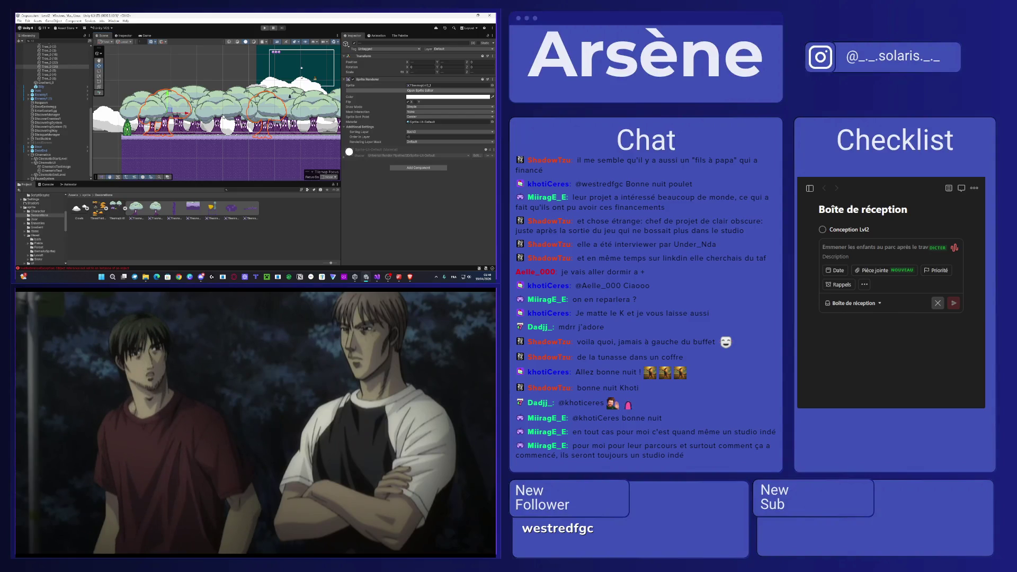
scroll(217, 106, up, 2)
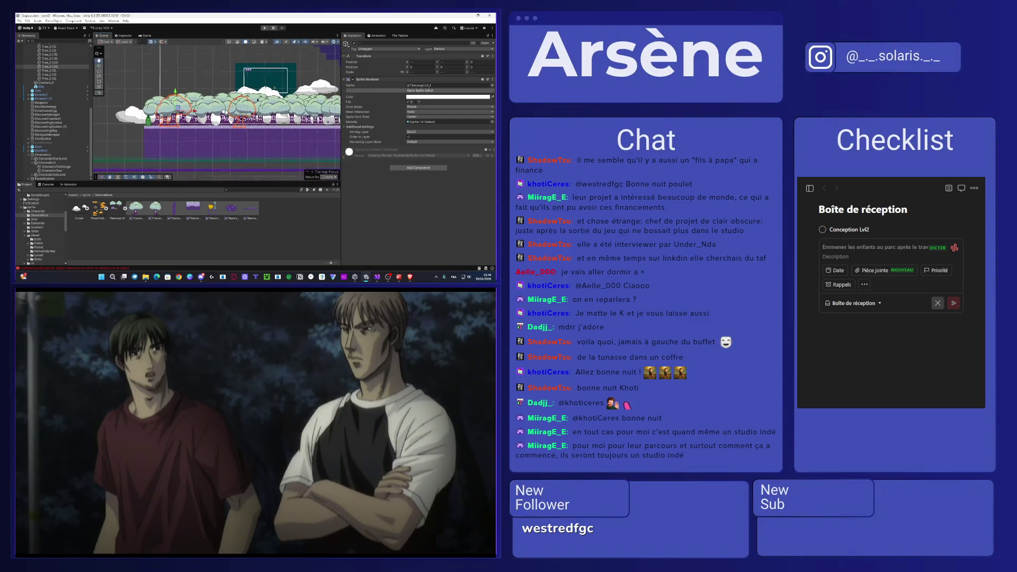
scroll(68, 127, up, 10)
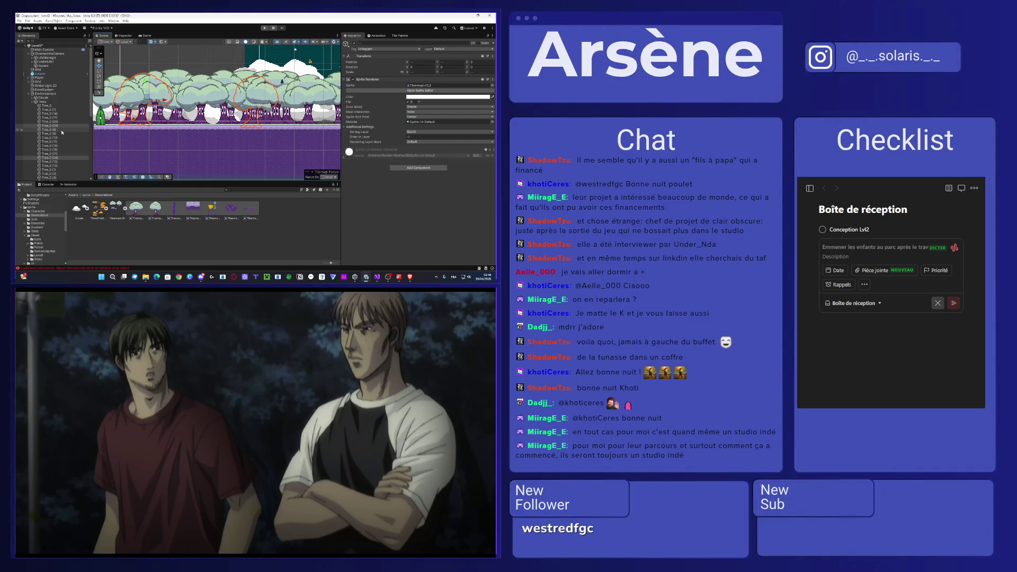
key(b)
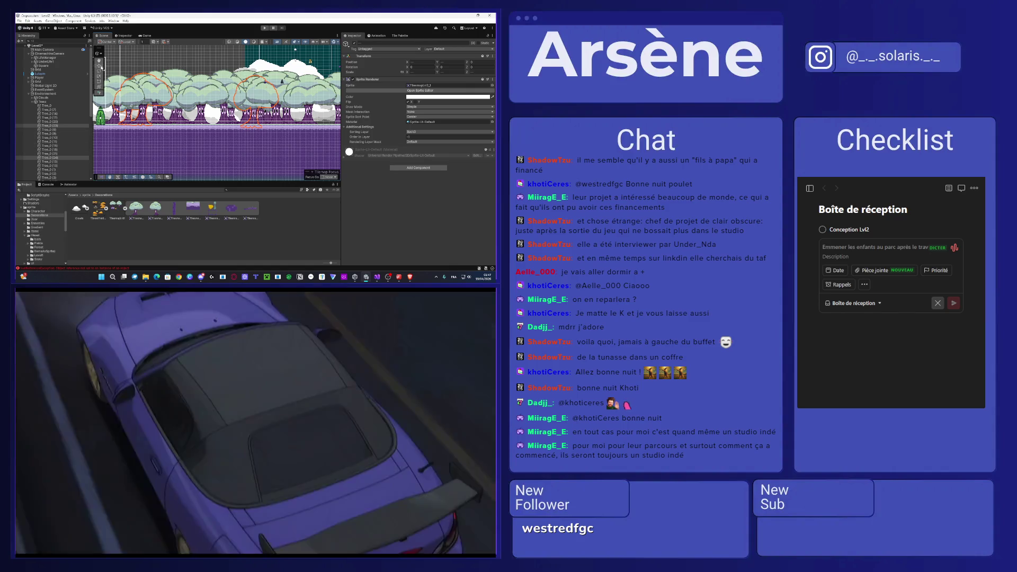
scroll(217, 106, down, 3)
scroll(218, 106, up, 3)
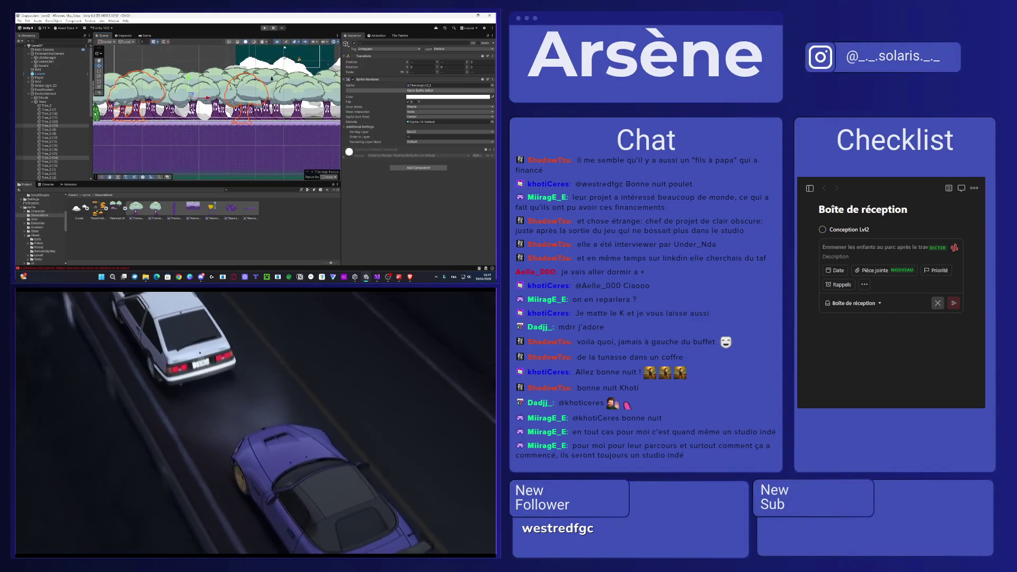
- Nudge one tree slightly downward and put it on the Back3 sorting layer
click(217, 106)
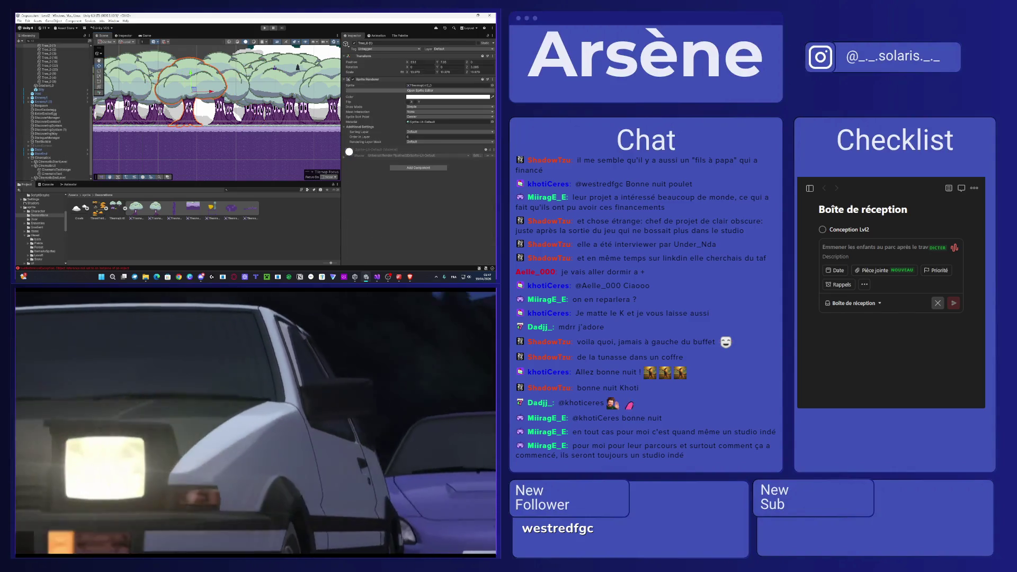
click(226, 95)
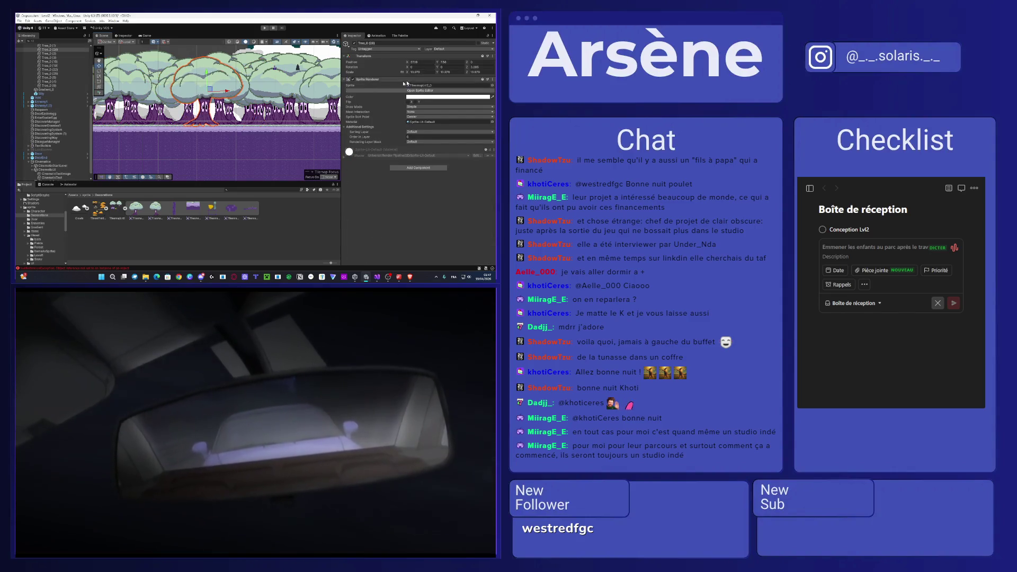
drag(207, 84, 205, 97)
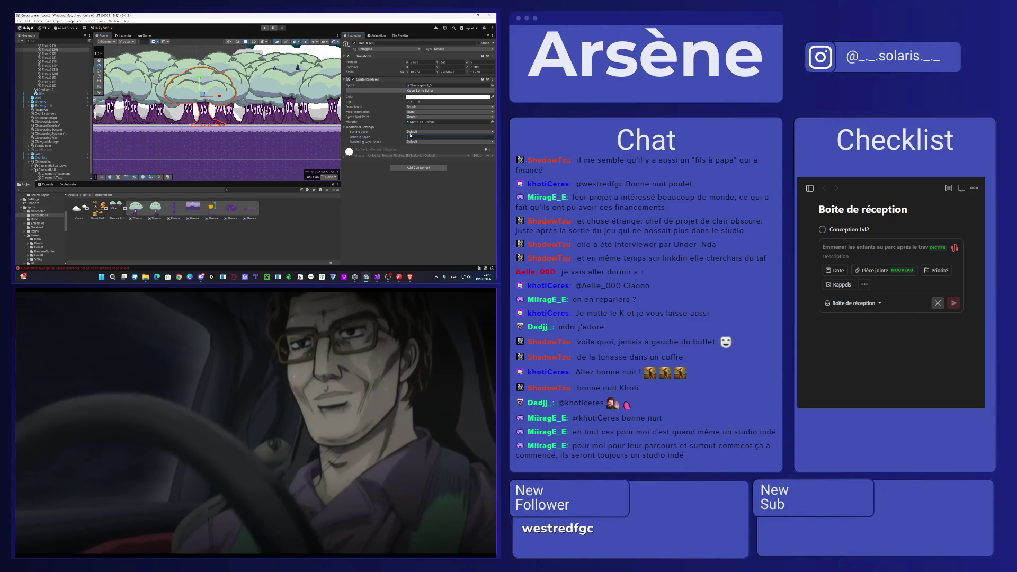
click(411, 136)
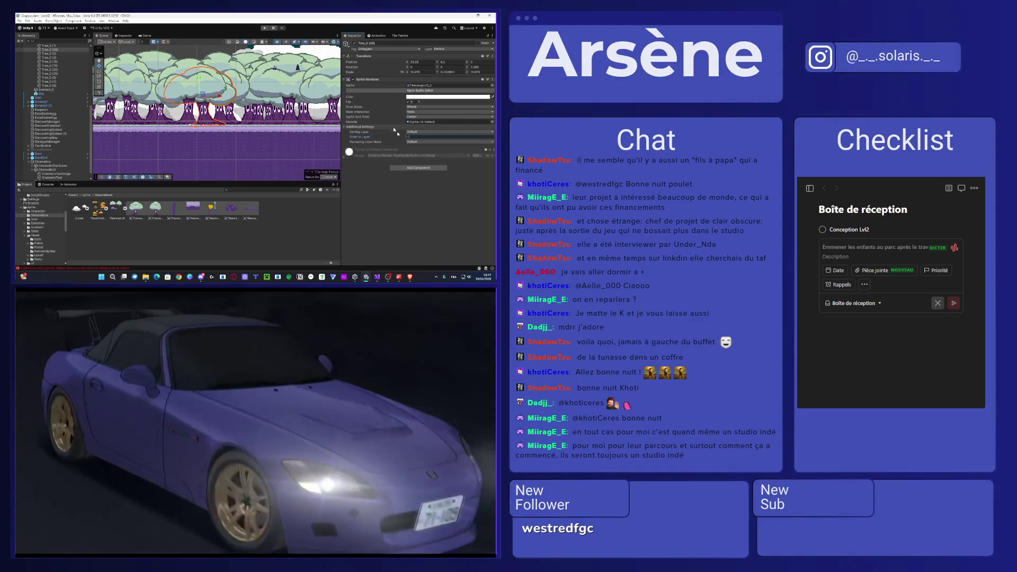
click(427, 131)
click(436, 138)
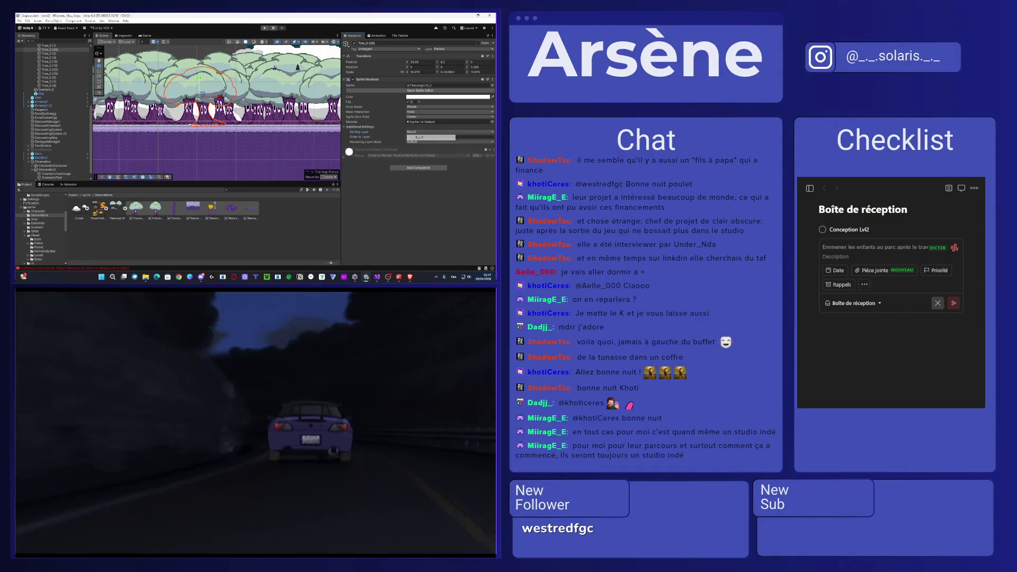
- Duplicate all Tree_0 trees, offset the copies along the row and flip them on X
click(190, 125)
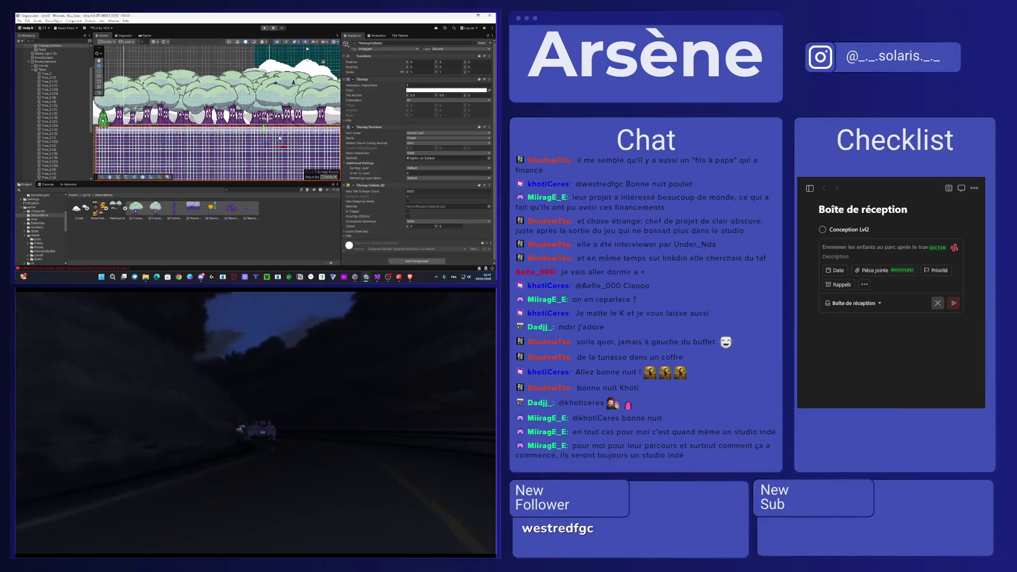
click(45, 81)
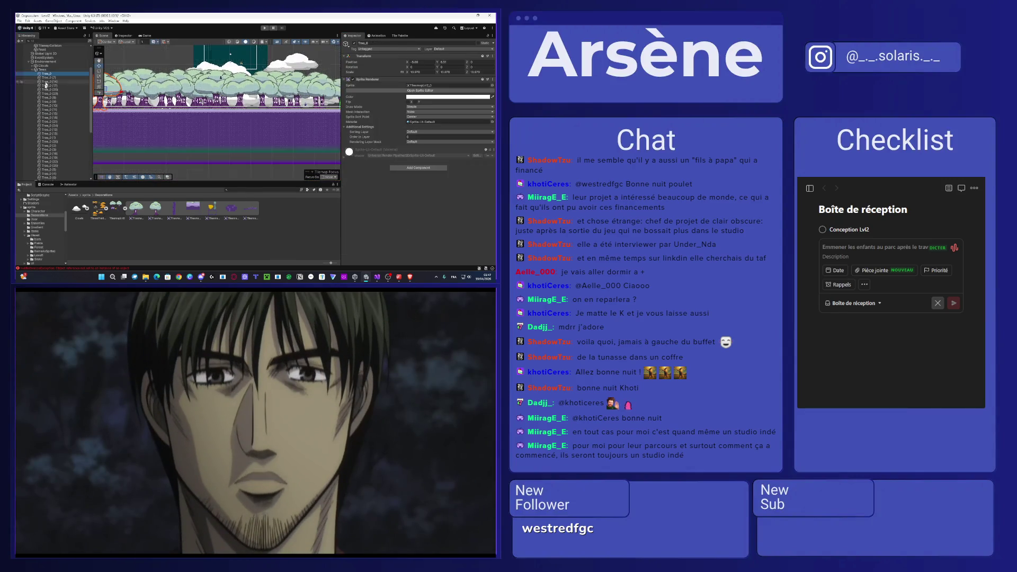
scroll(48, 90, down, 4)
shift+click(68, 118)
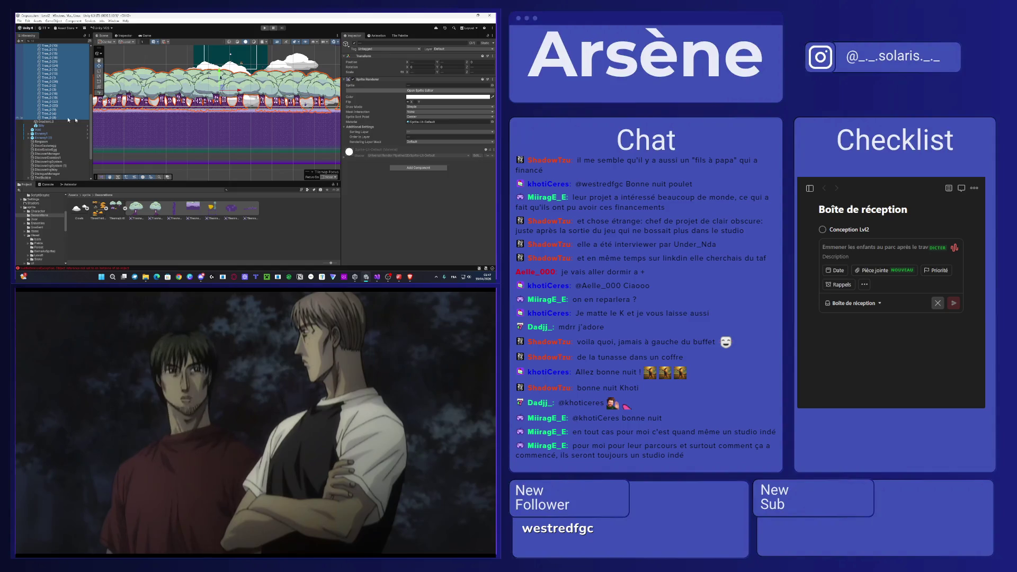
scroll(191, 120, down, 2)
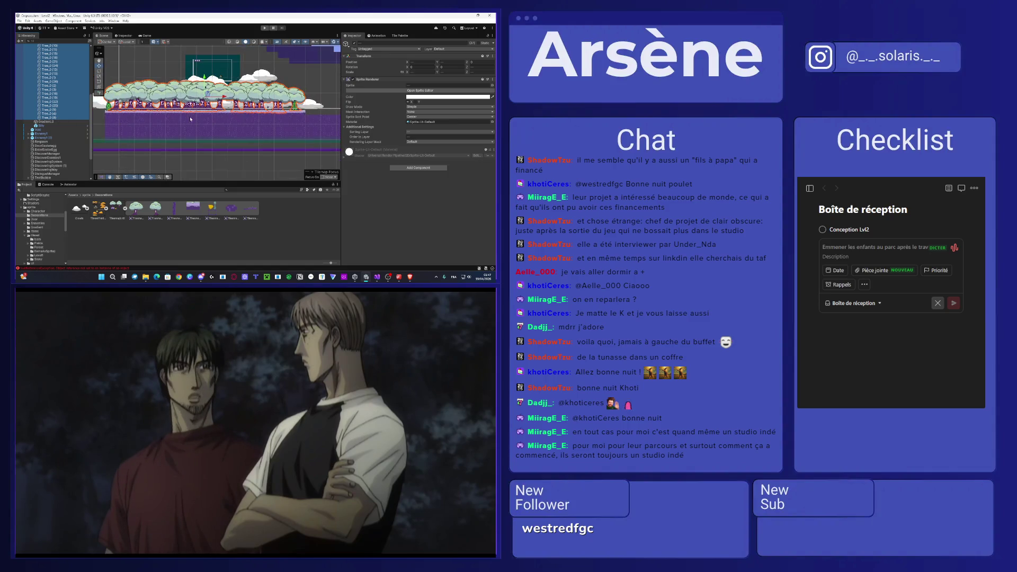
key(ctrl+d)
drag(197, 115, 233, 100)
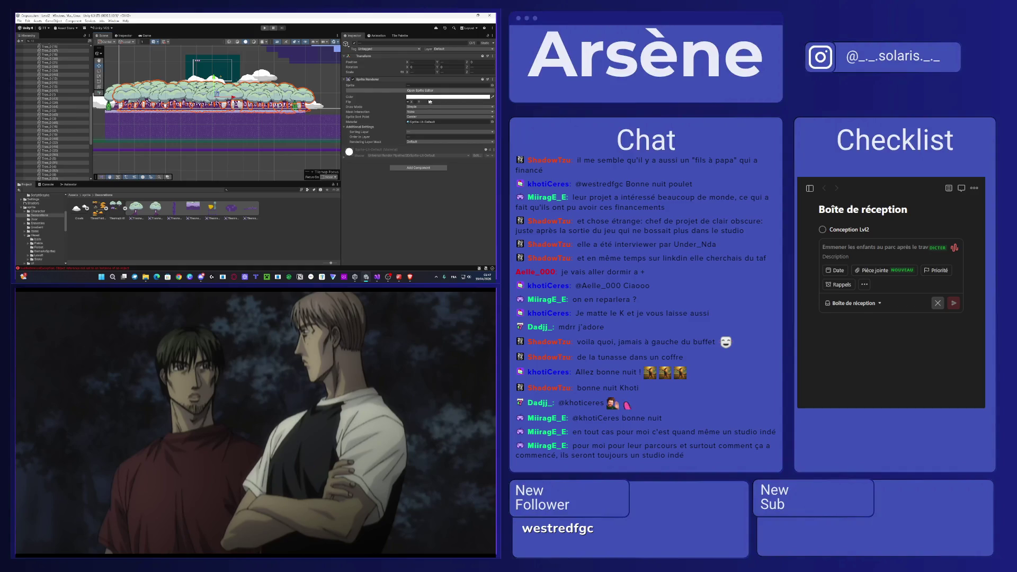
click(410, 102)
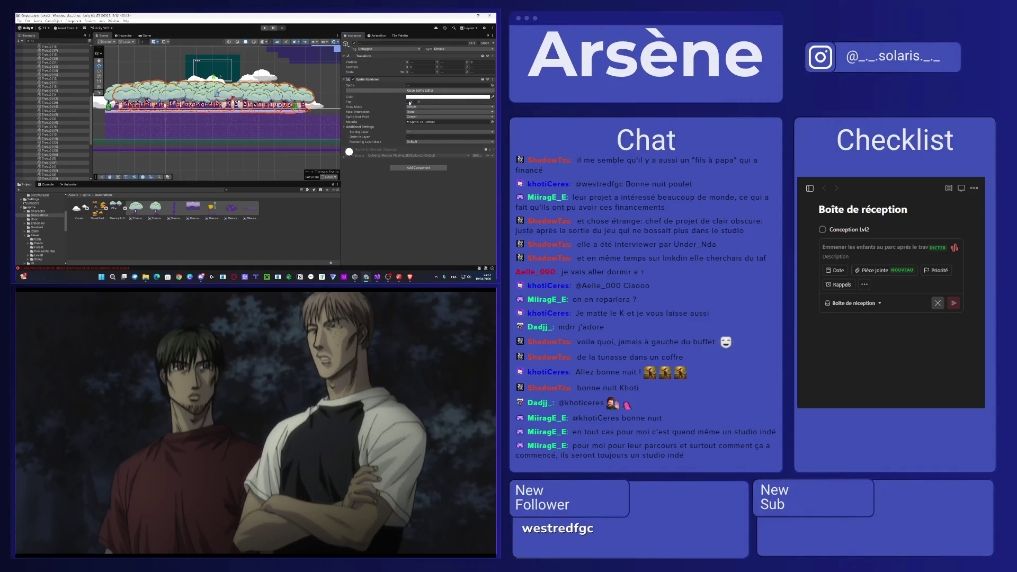
- Deselect the copies and pick a single tree to inspect the denser row
scroll(222, 100, down, 5)
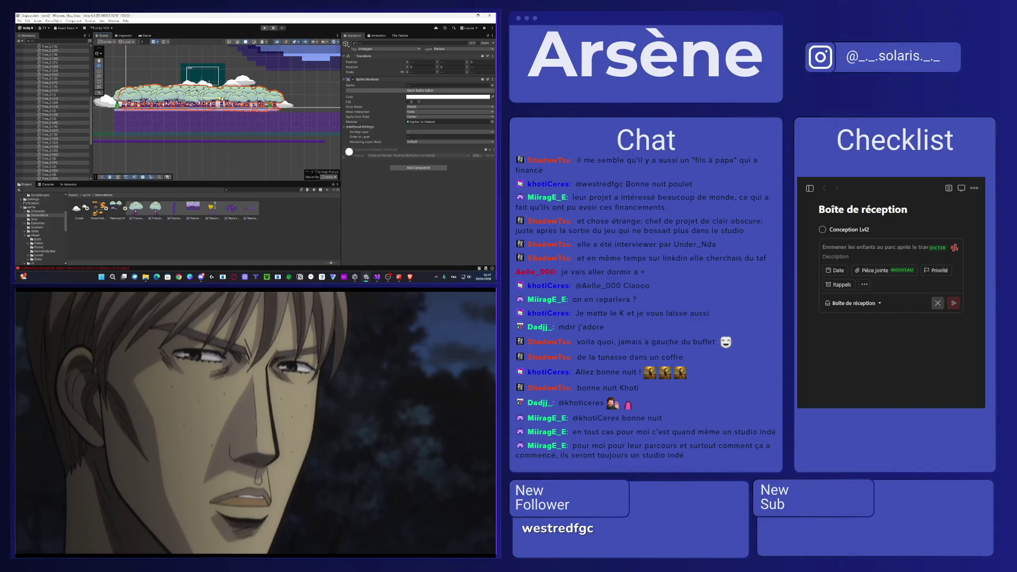
scroll(221, 100, up, 5)
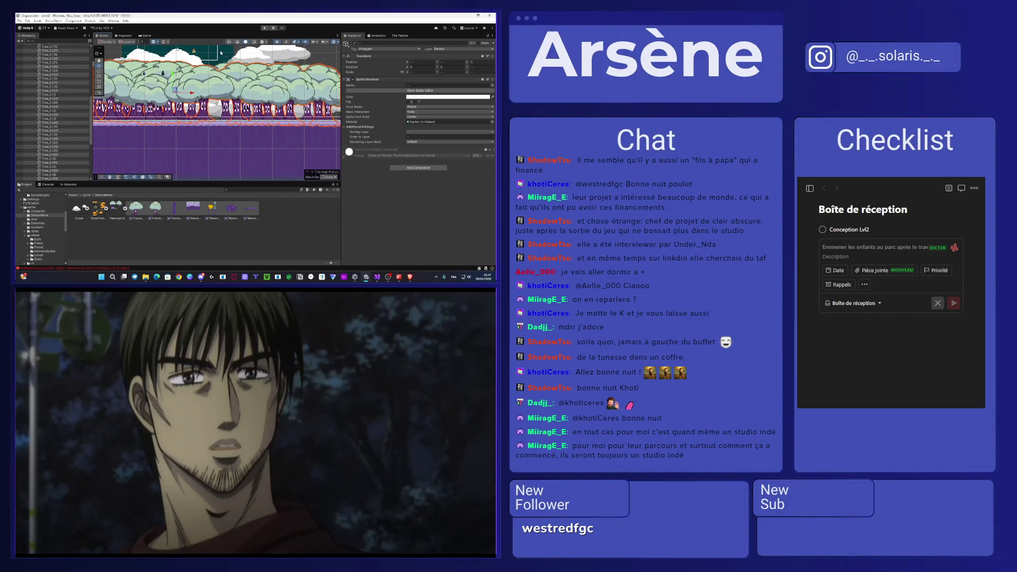
scroll(221, 52, down, 5)
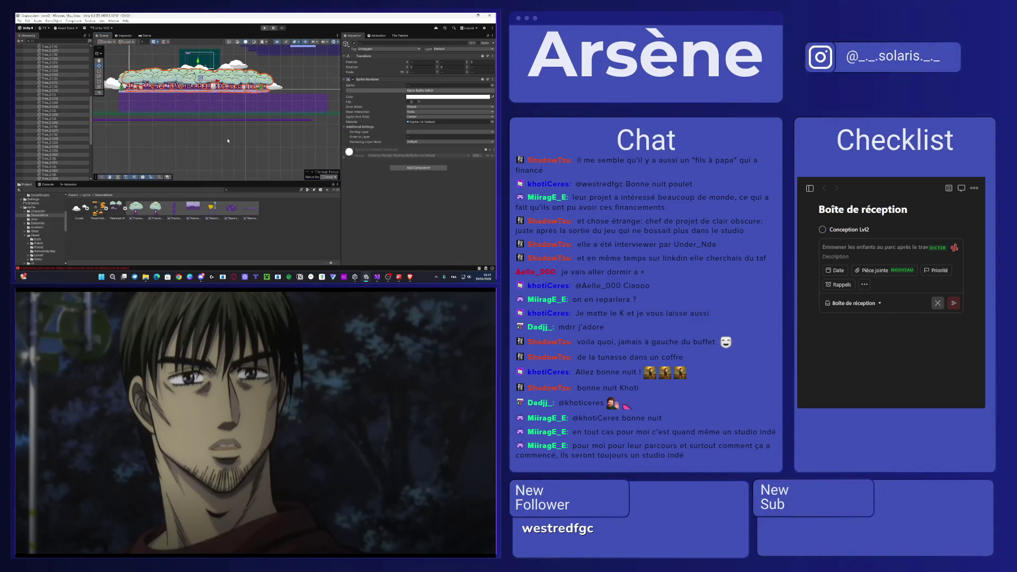
click(221, 52)
scroll(206, 59, down, 2)
click(201, 69)
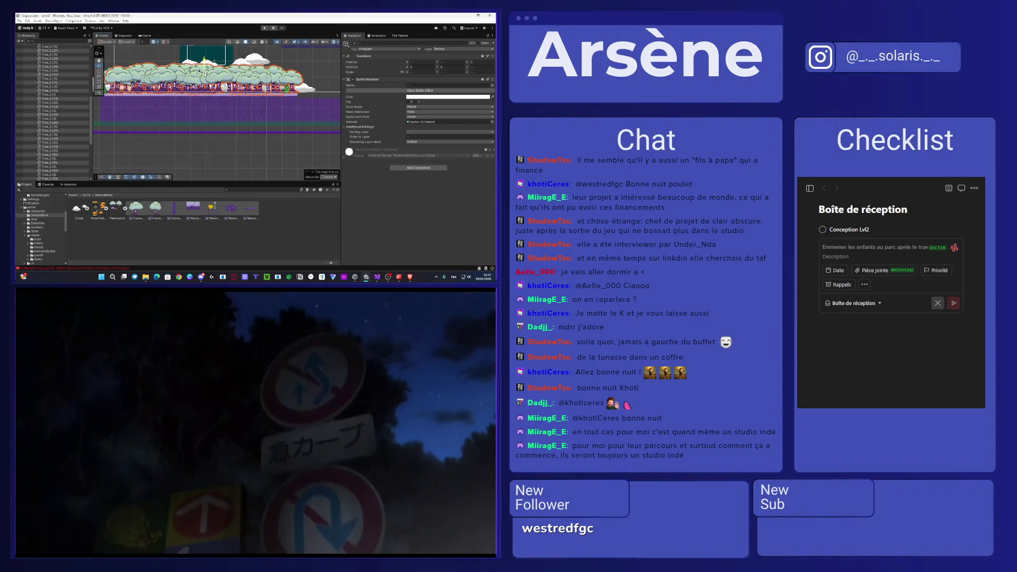
scroll(204, 76, up, 2)
scroll(58, 95, down, 1)
scroll(57, 98, up, 5)
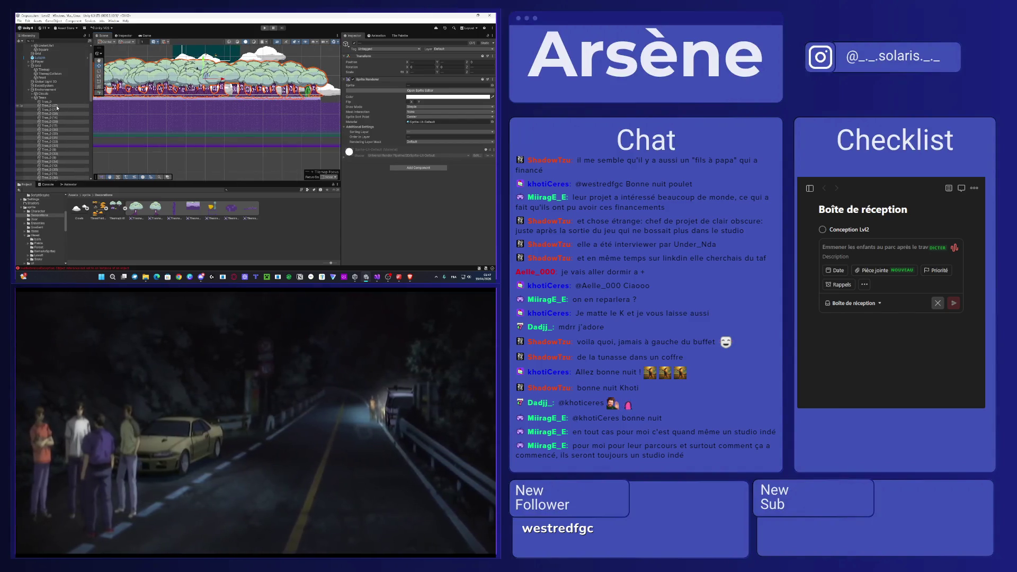
scroll(177, 118, up, 3)
scroll(178, 118, up, 2)
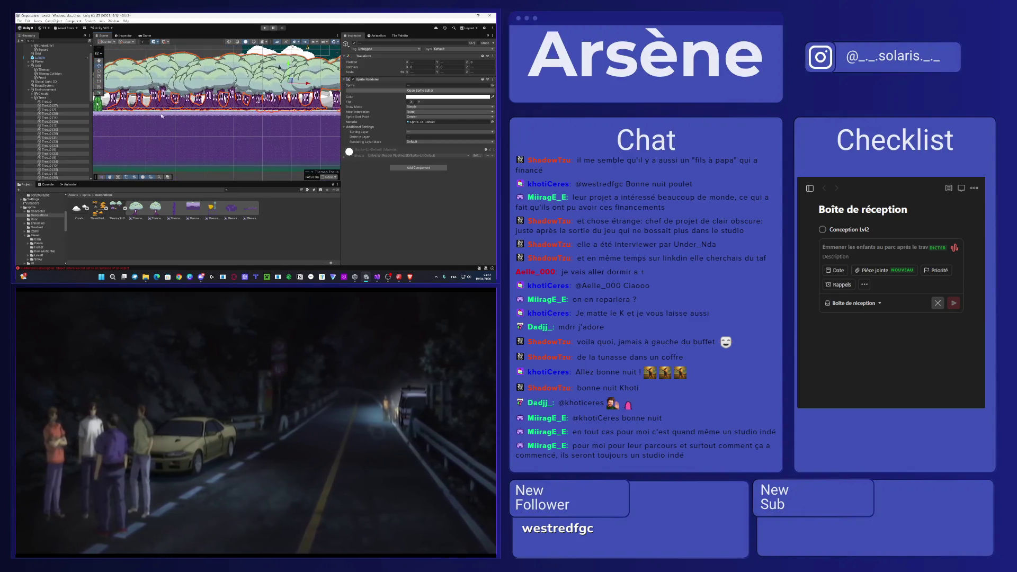
click(297, 56)
- Move Tree_0 (32) down and left, and shift Tree_0 (29) to the right
click(170, 79)
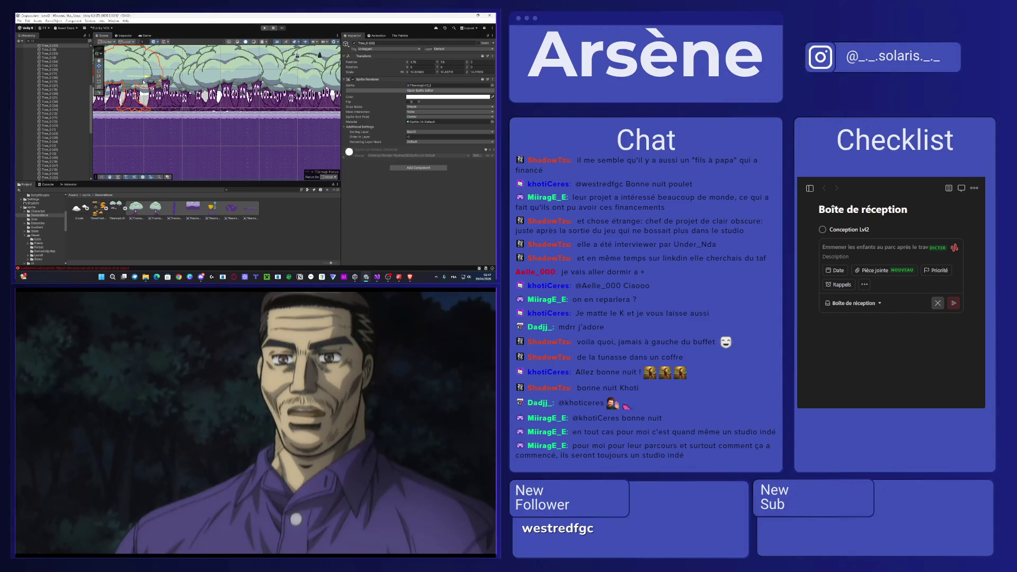
drag(125, 68, 125, 78)
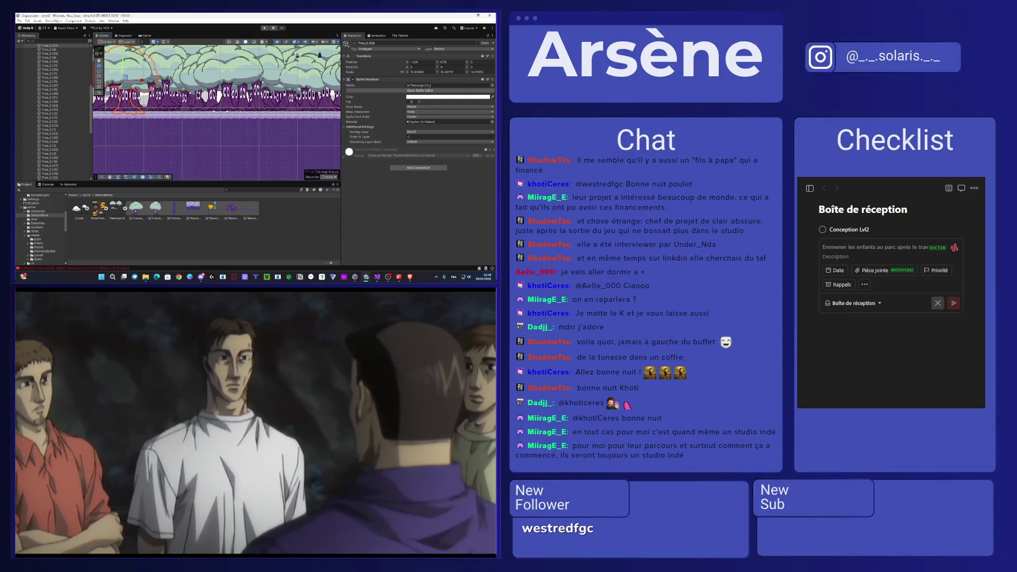
click(139, 80)
click(139, 80)
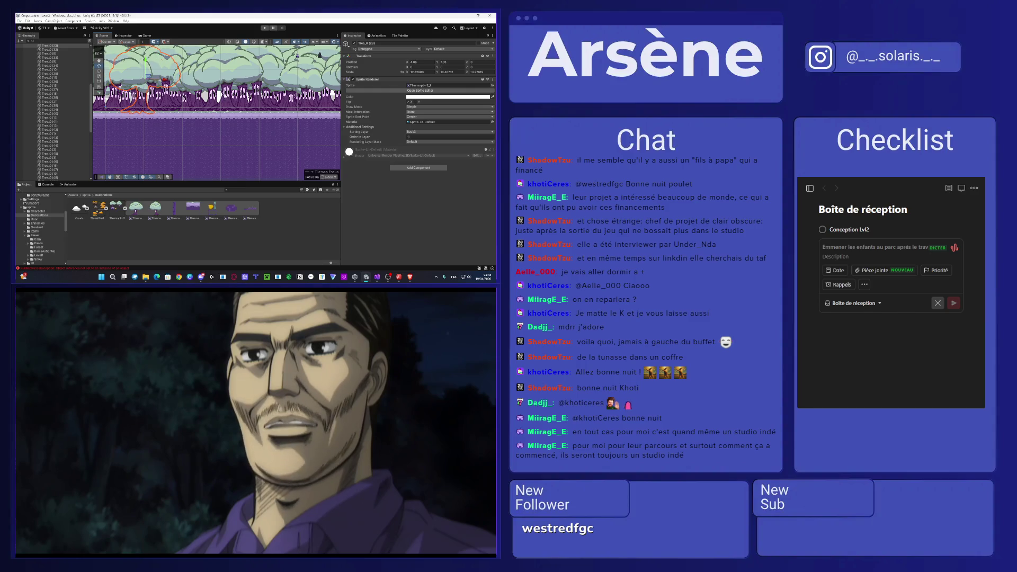
scroll(165, 80, up, 1)
click(162, 100)
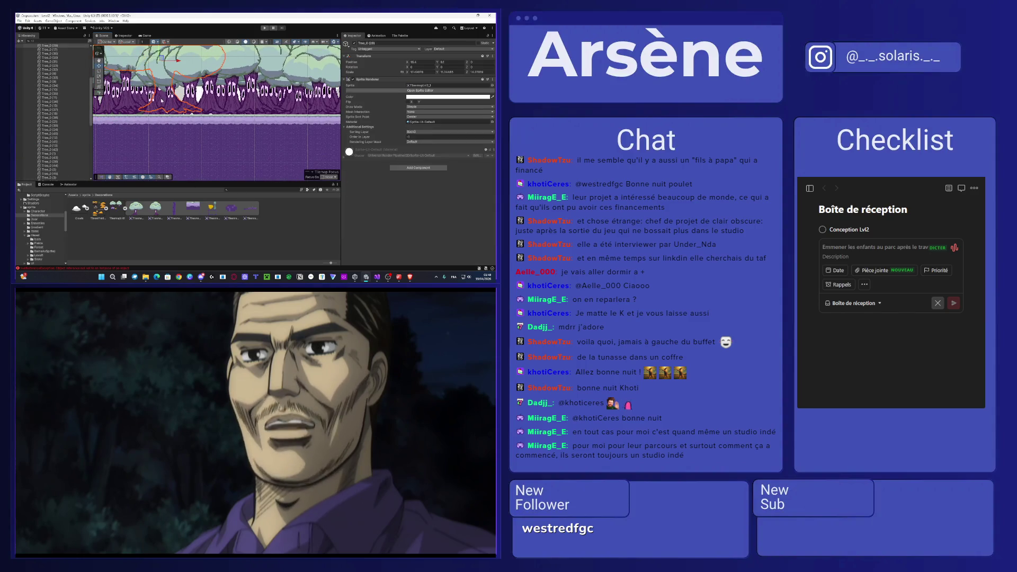
scroll(182, 75, down, 2)
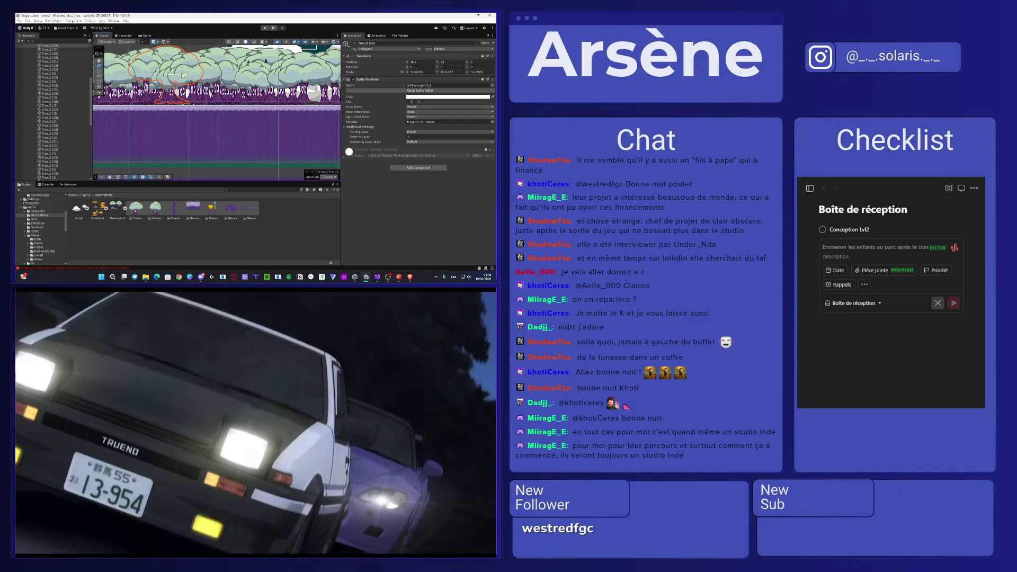
drag(183, 75, 253, 75)
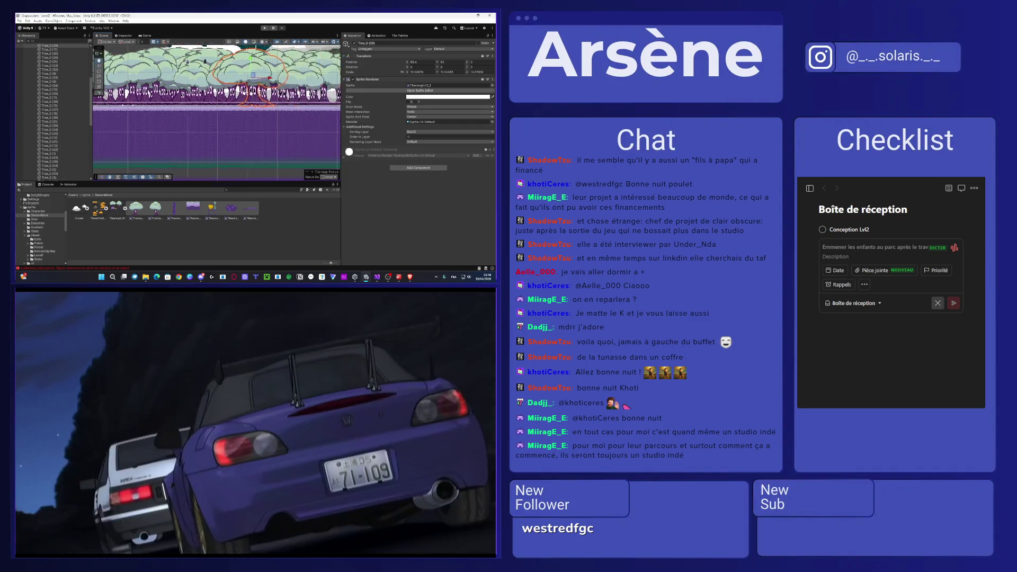
scroll(254, 75, up, 3)
- Reposition Tree_0 (38) in the row, settling it at X 81.87
click(218, 94)
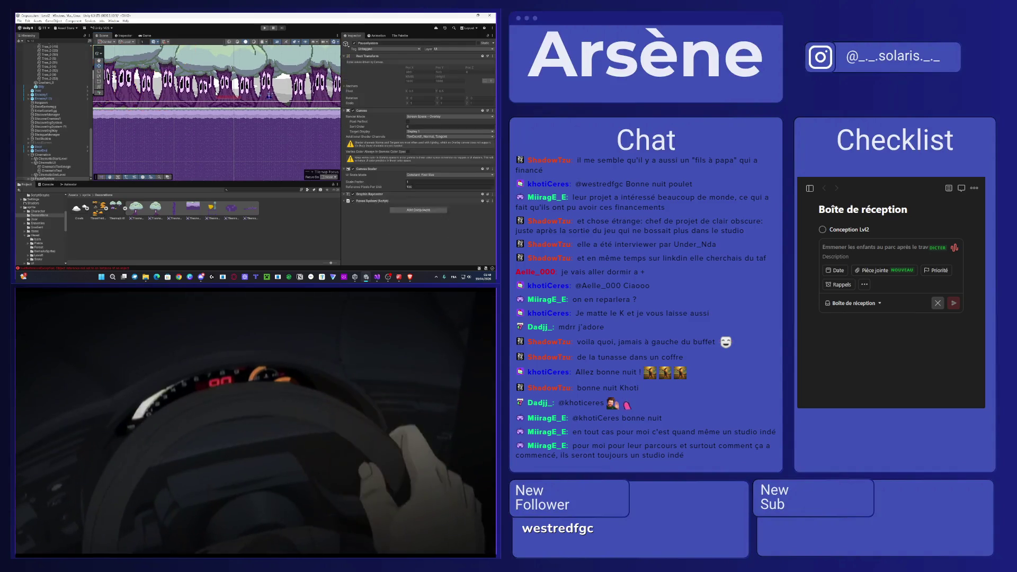
click(218, 94)
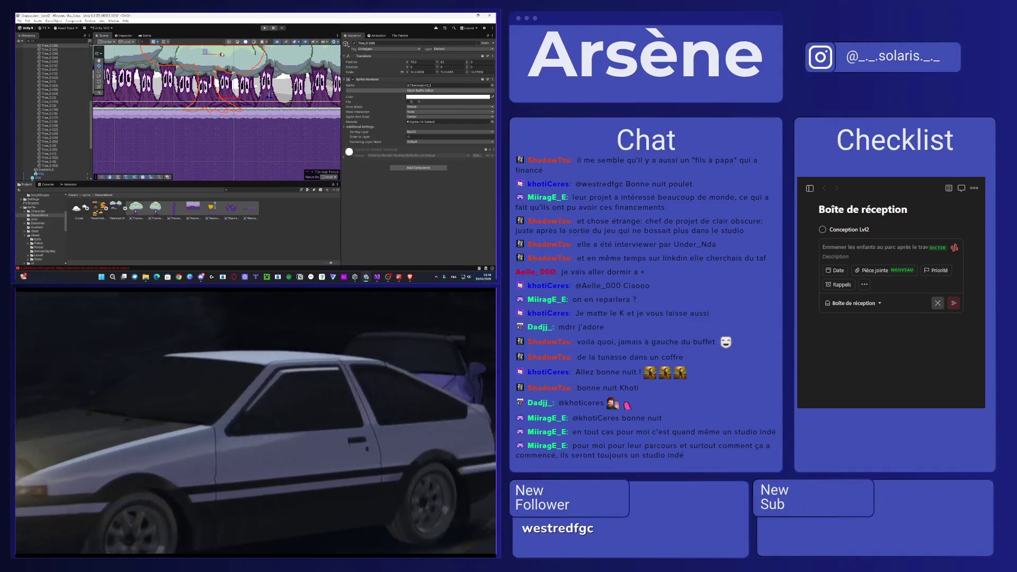
drag(222, 54, 161, 55)
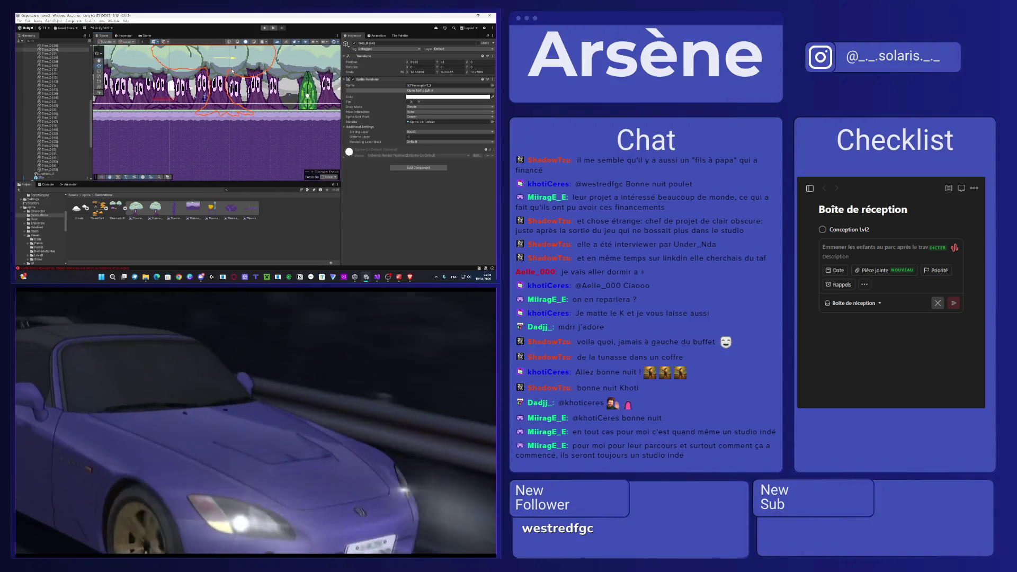
scroll(162, 59, down, 2)
drag(161, 59, 245, 69)
scroll(217, 62, up, 1)
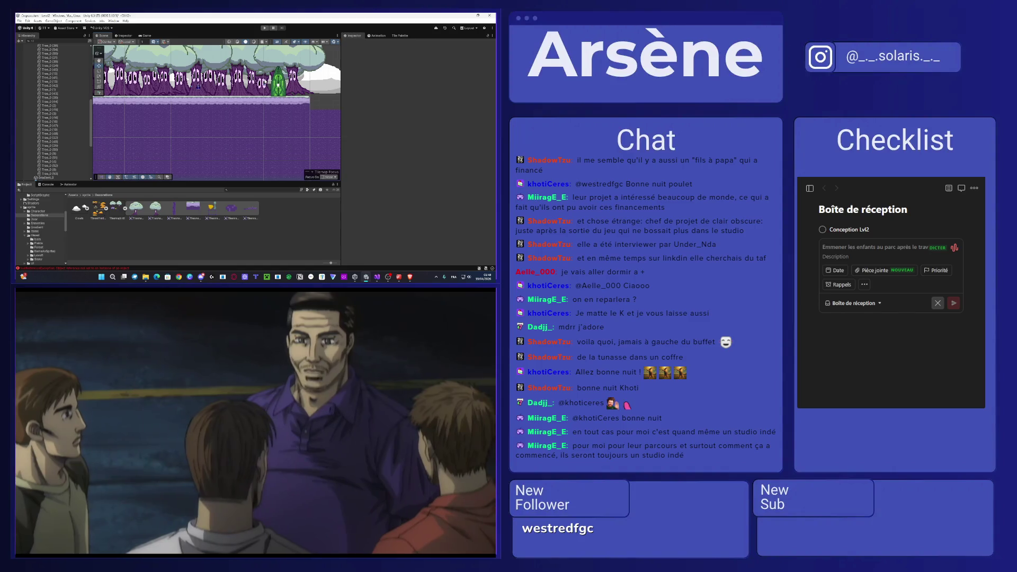
- Select Tree_0 (55) and frame it in the middle of the scene view
click(278, 84)
click(278, 84)
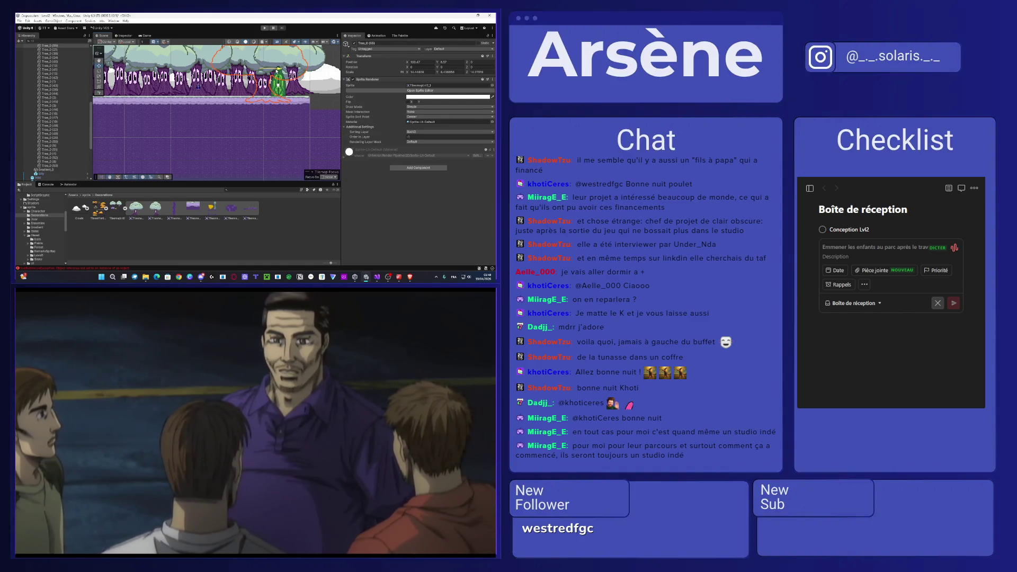
scroll(278, 70, down, 5)
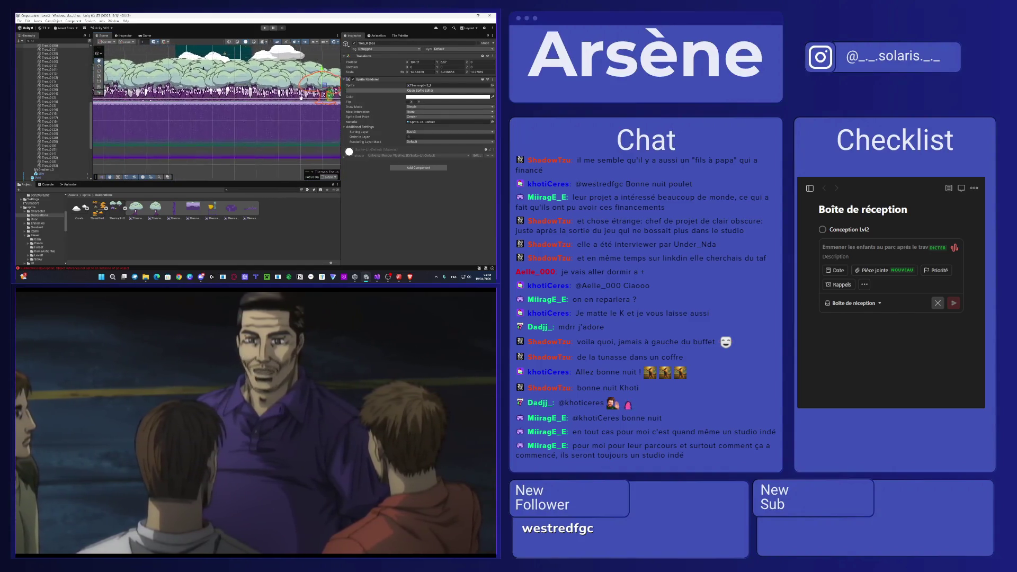
drag(301, 98, 308, 99)
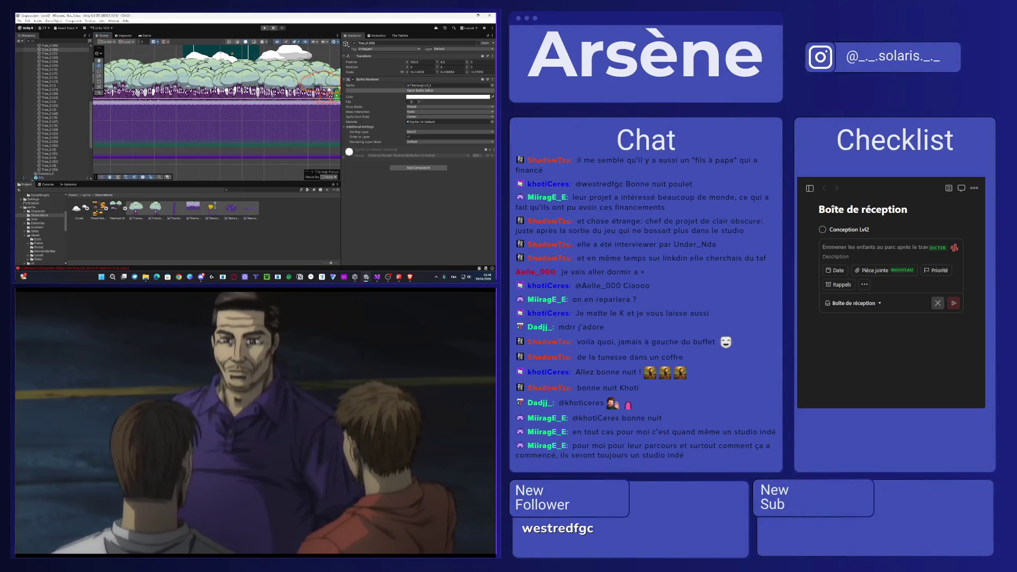
key(f)
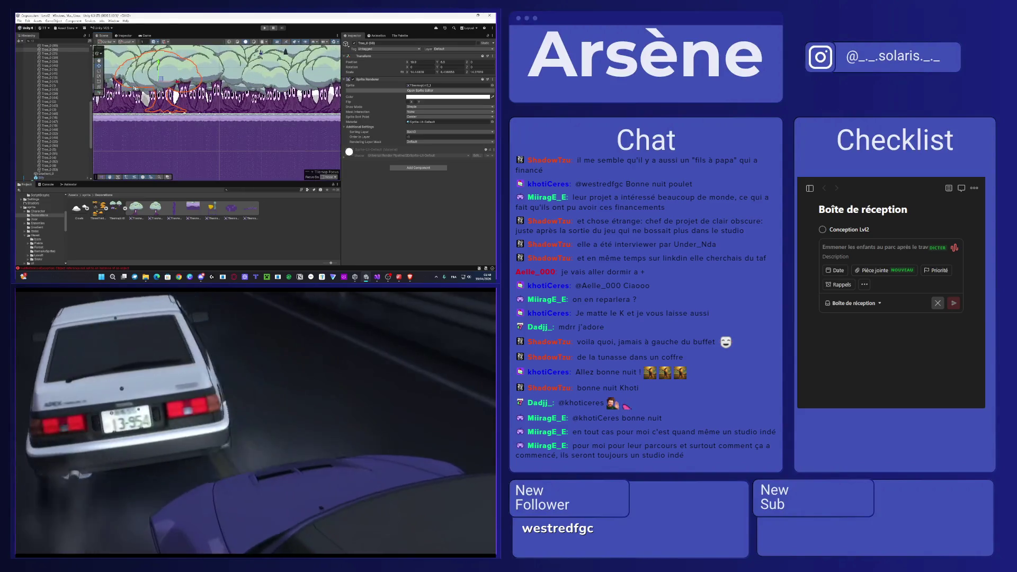
mouse_move(177, 83)
mouse_down()
mouse_move(232, 83)
mouse_move(208, 76)
mouse_up()
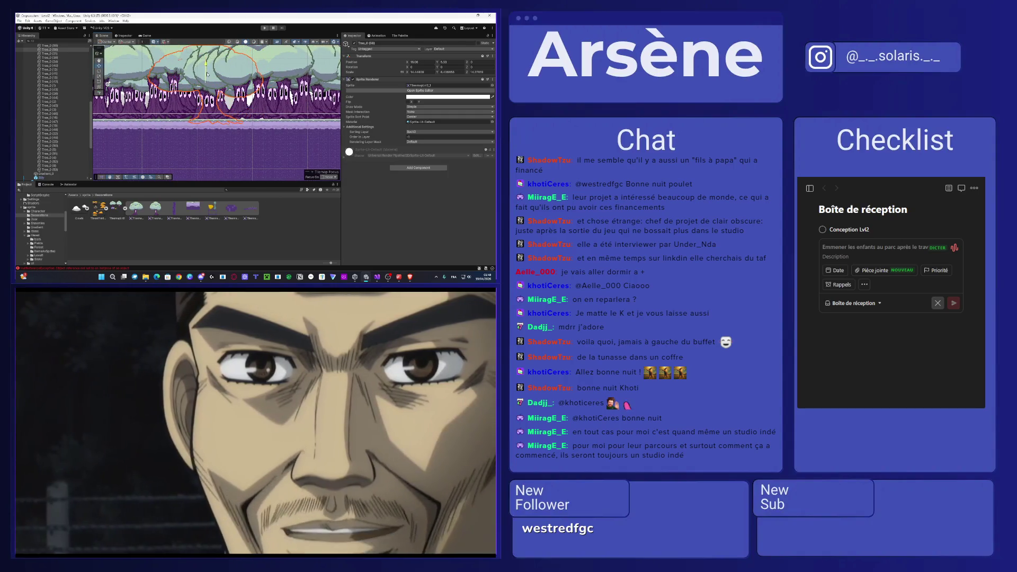
- Move Tree_0 (58) slightly left and raise it to Y 5.58
click(219, 85)
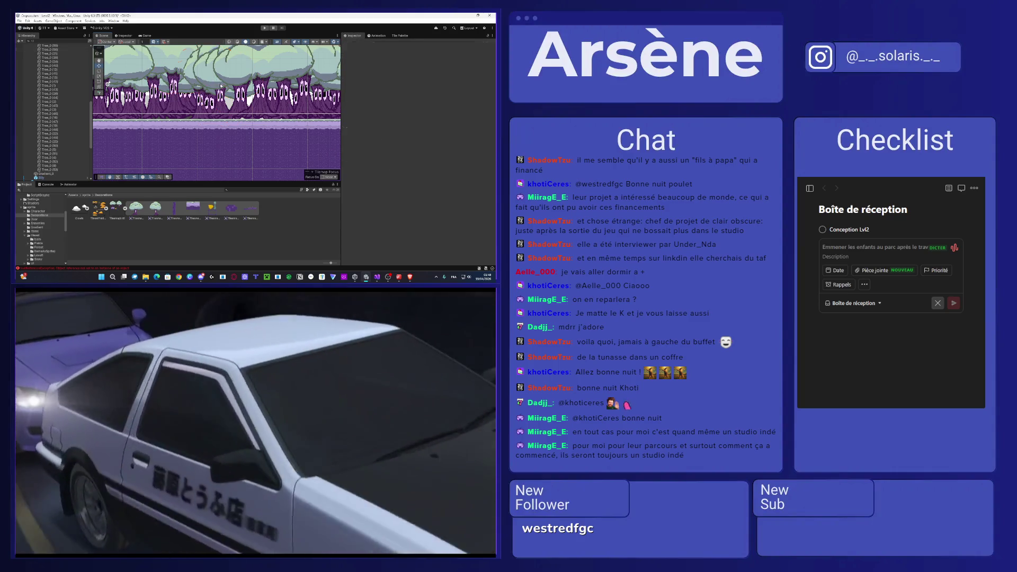
click(212, 80)
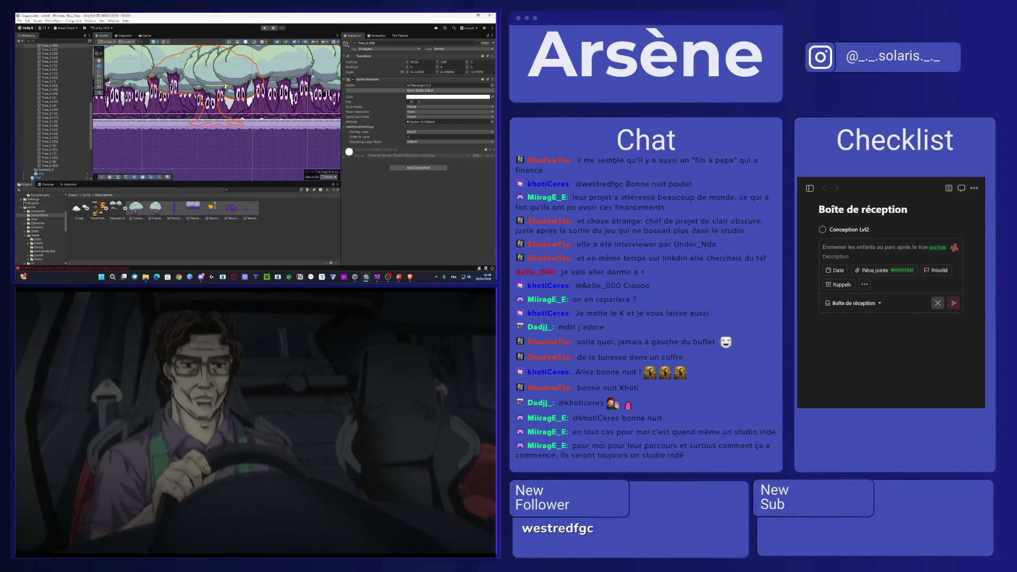
scroll(225, 86, down, 3)
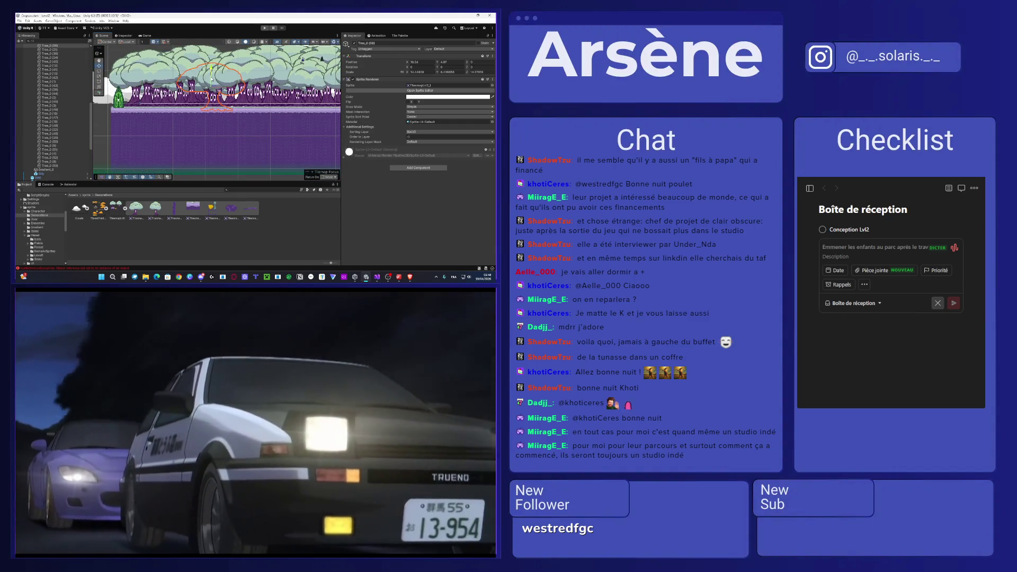
drag(225, 87, 200, 87)
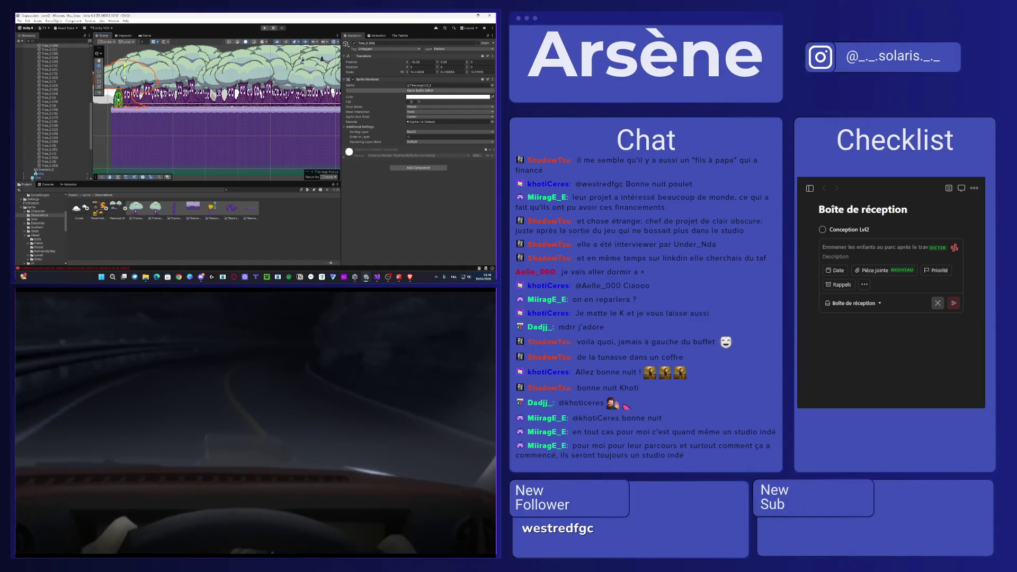
drag(125, 78, 123, 75)
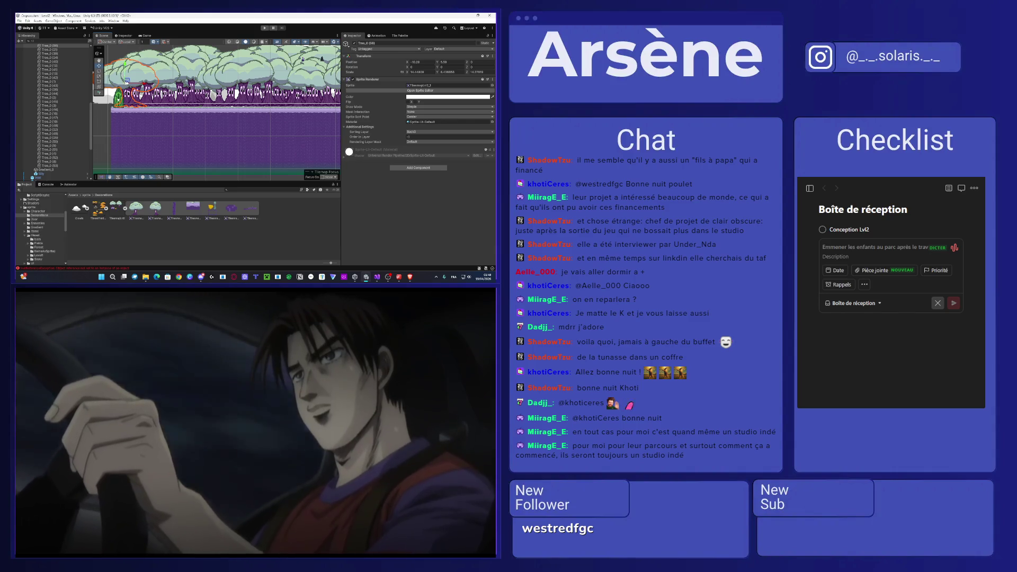
scroll(77, 91, up, 5)
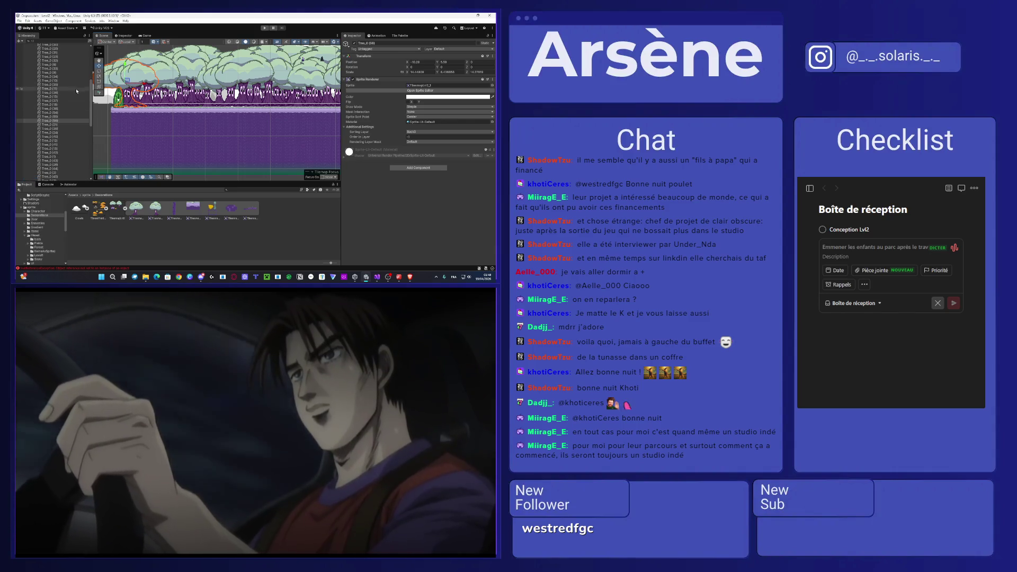
scroll(76, 89, up, 3)
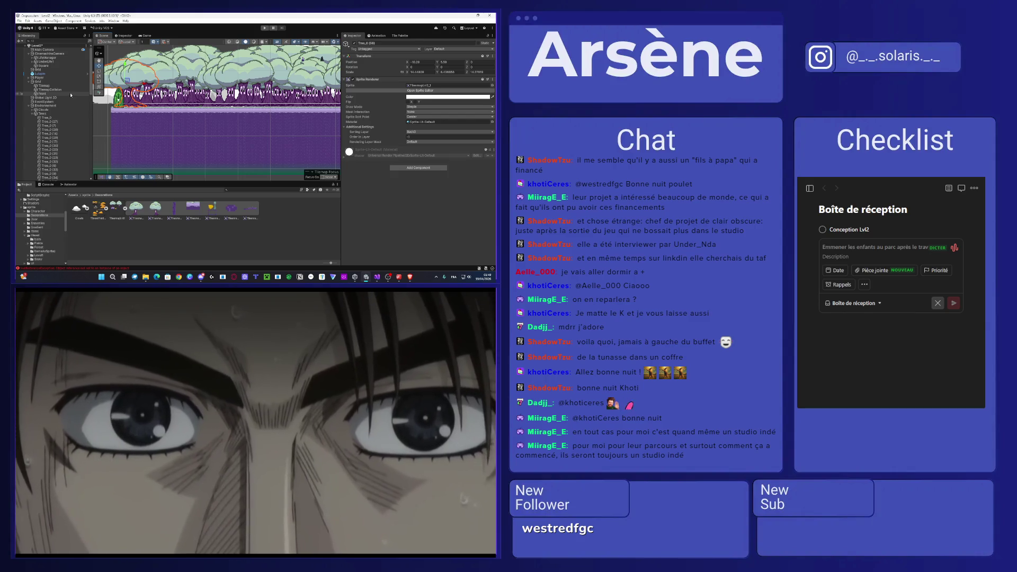
scroll(64, 139, down, 2)
right_click(51, 99)
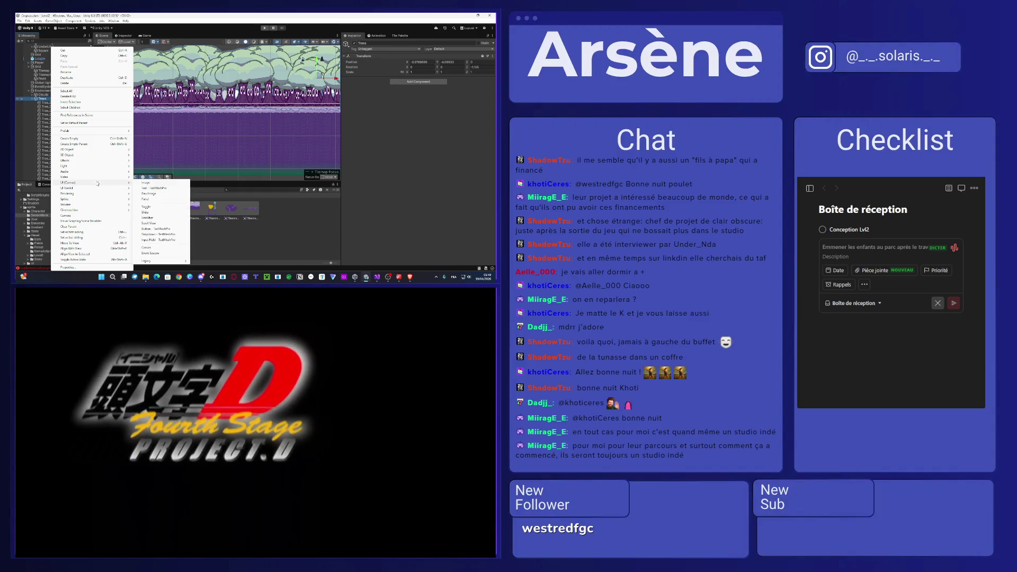
- Create a new square sprite and name it Fog
mouse_move(88, 195)
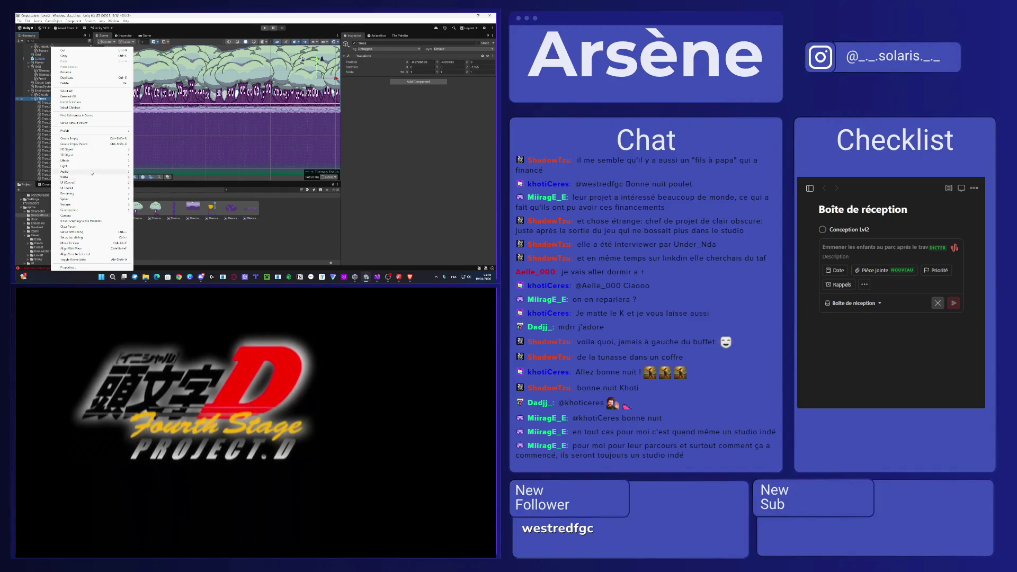
mouse_move(82, 151)
mouse_move(175, 152)
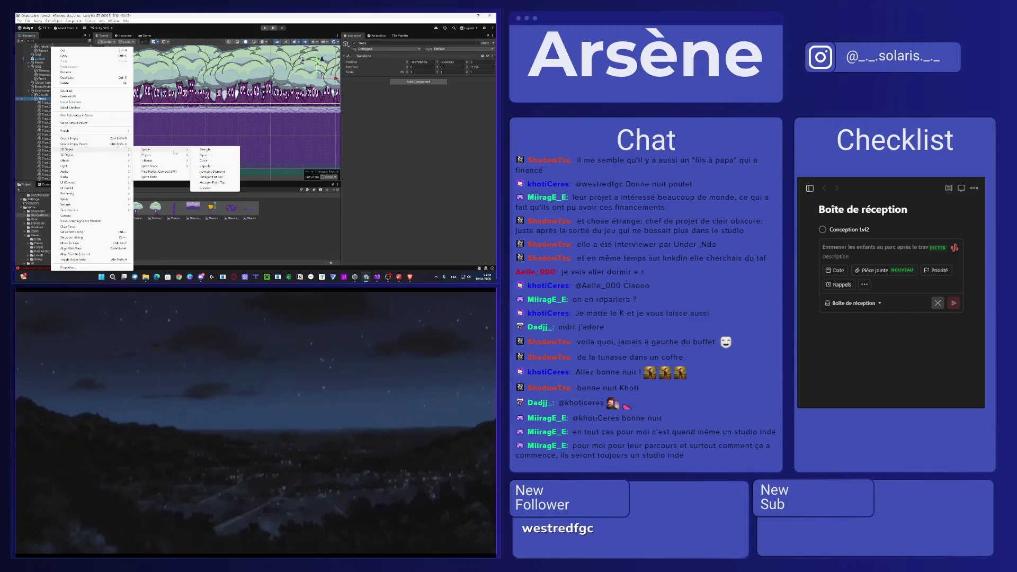
click(212, 155)
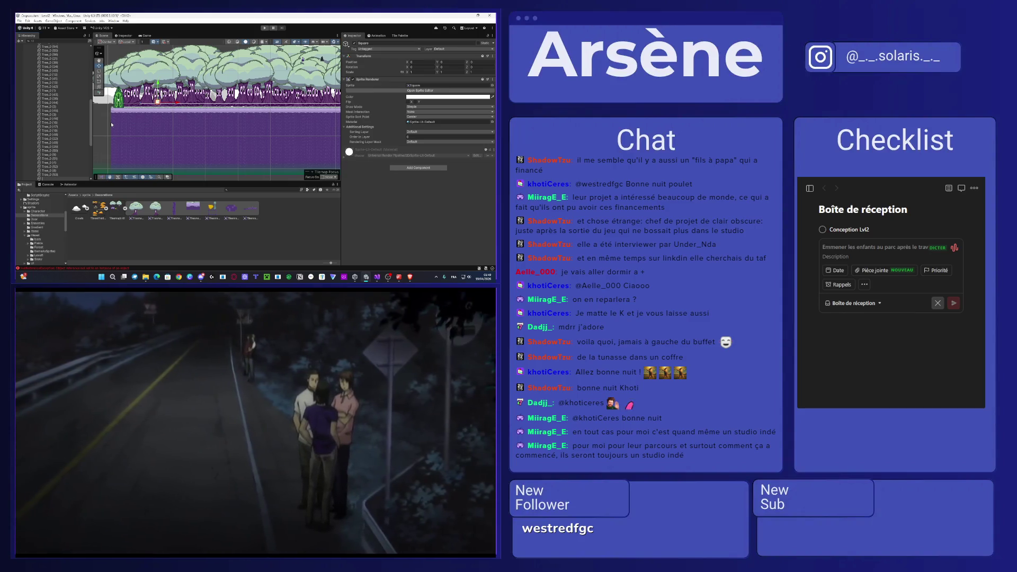
key(Return)
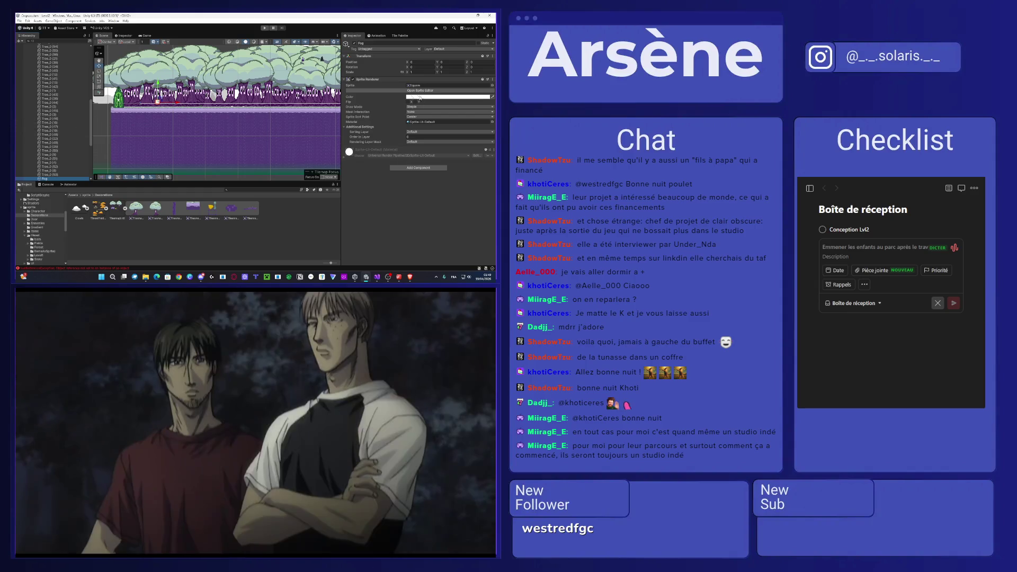
- Stretch the Fog sprite into a large rectangle across the level
scroll(230, 91, down, 5)
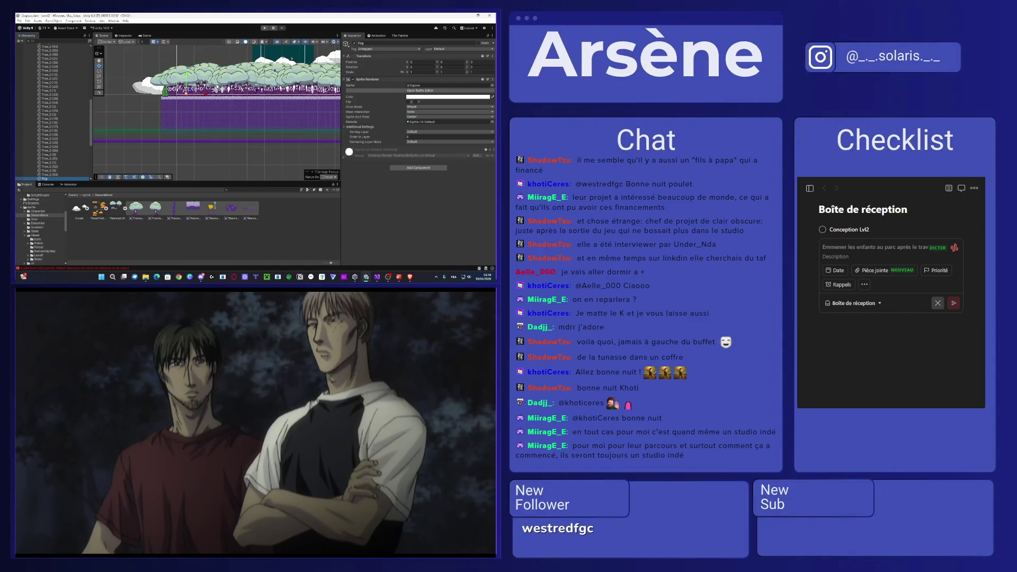
scroll(173, 108, up, 2)
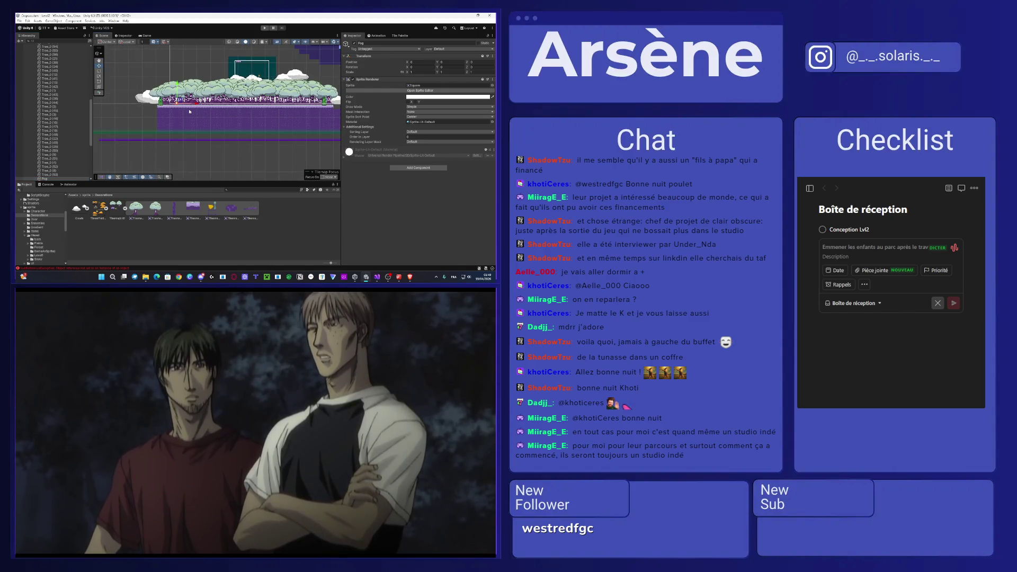
scroll(155, 94, up, 2)
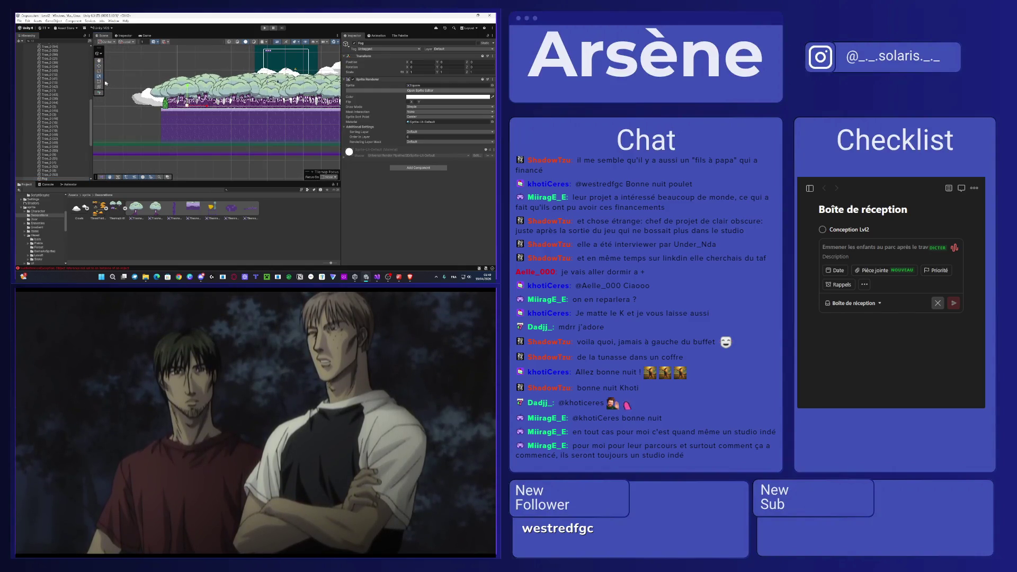
scroll(174, 100, up, 4)
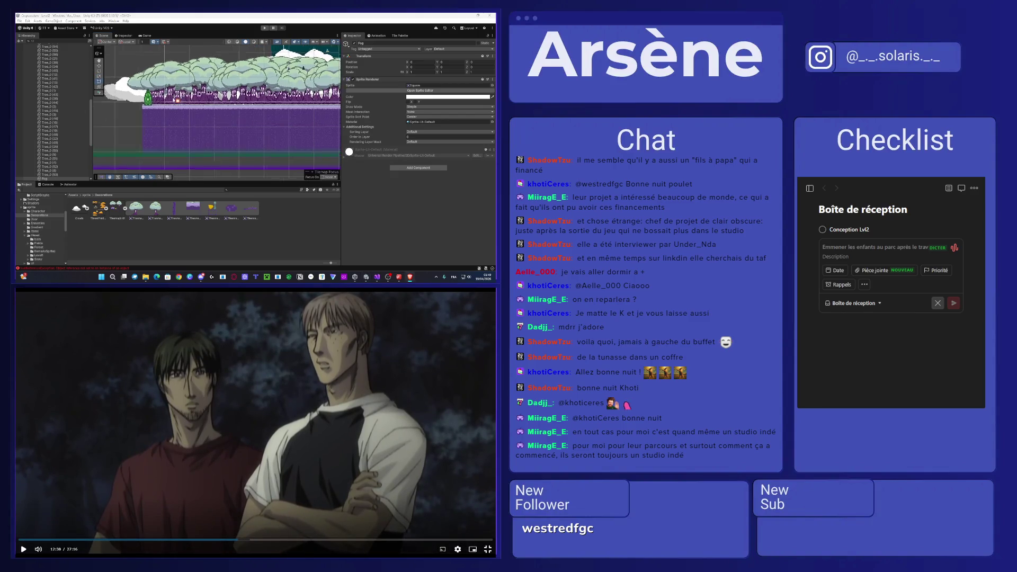
scroll(182, 101, up, 2)
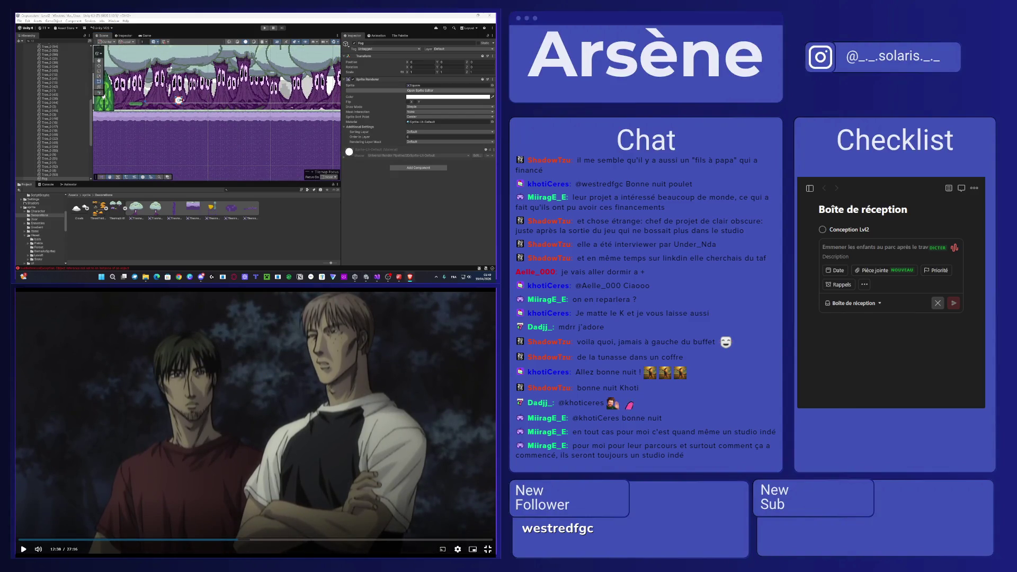
scroll(305, 120, down, 5)
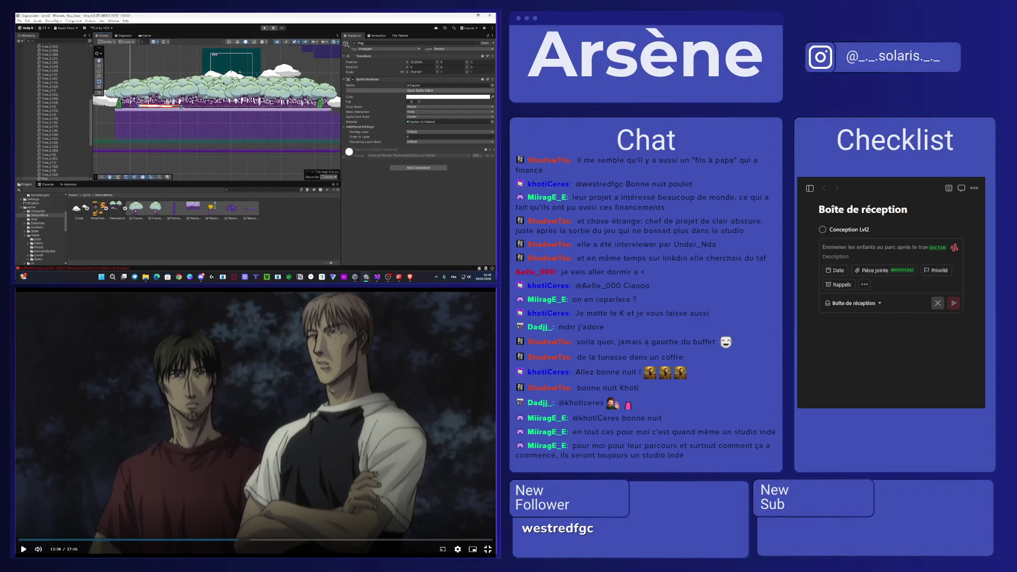
mouse_move(180, 106)
mouse_down()
mouse_move(334, 85)
mouse_move(224, 101)
mouse_up()
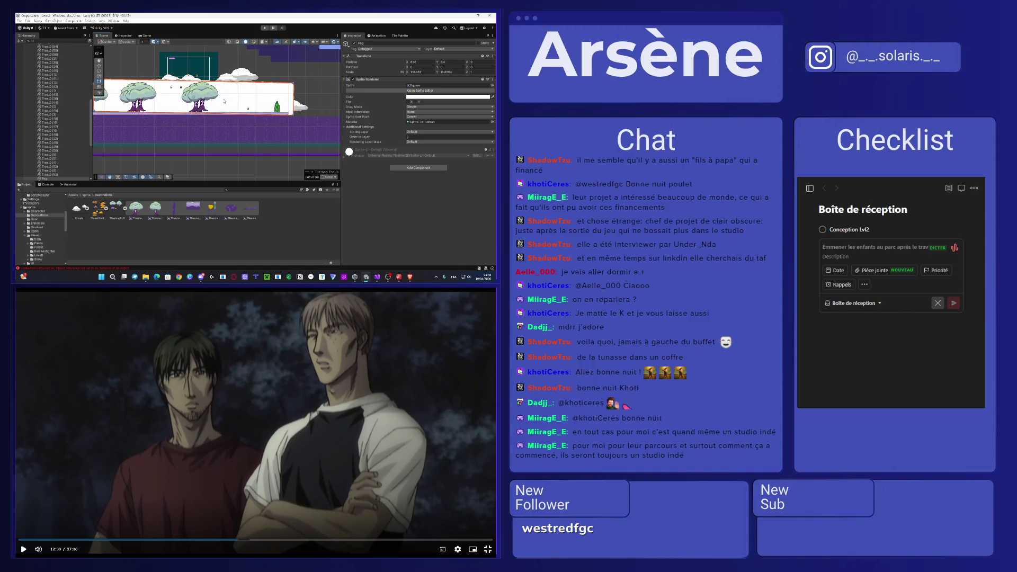
key(Left)
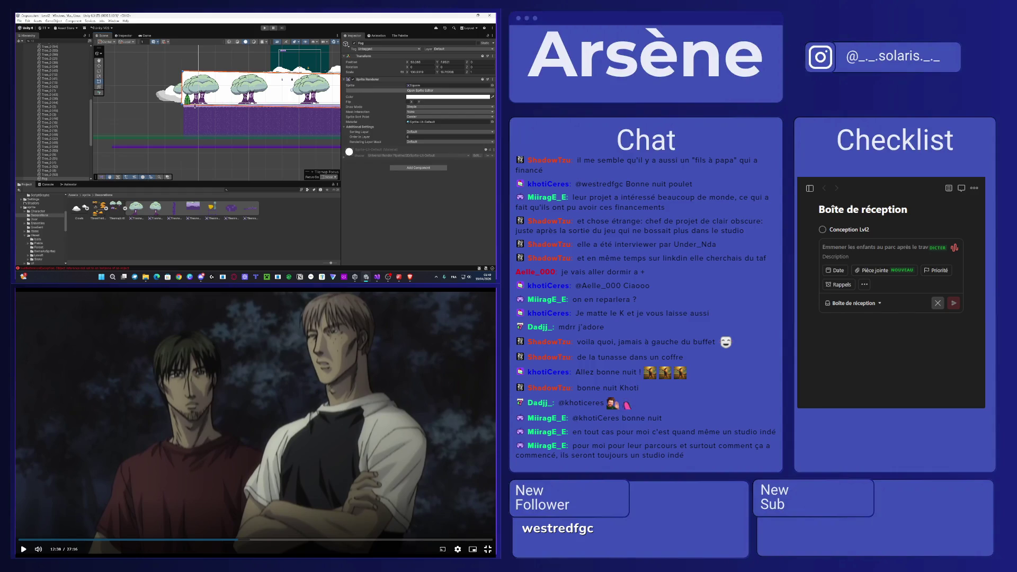
scroll(231, 123, down, 2)
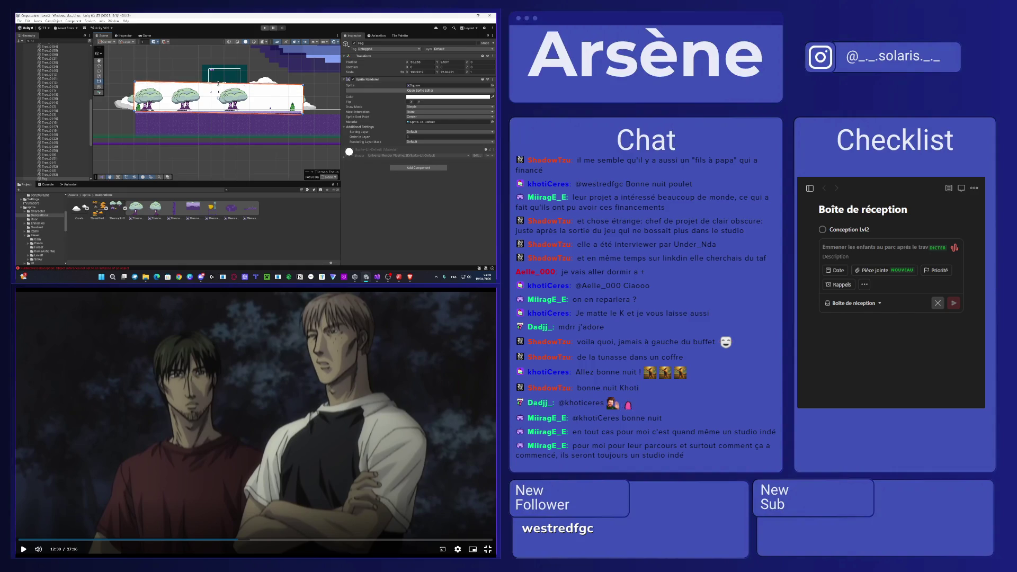
scroll(215, 89, up, 1)
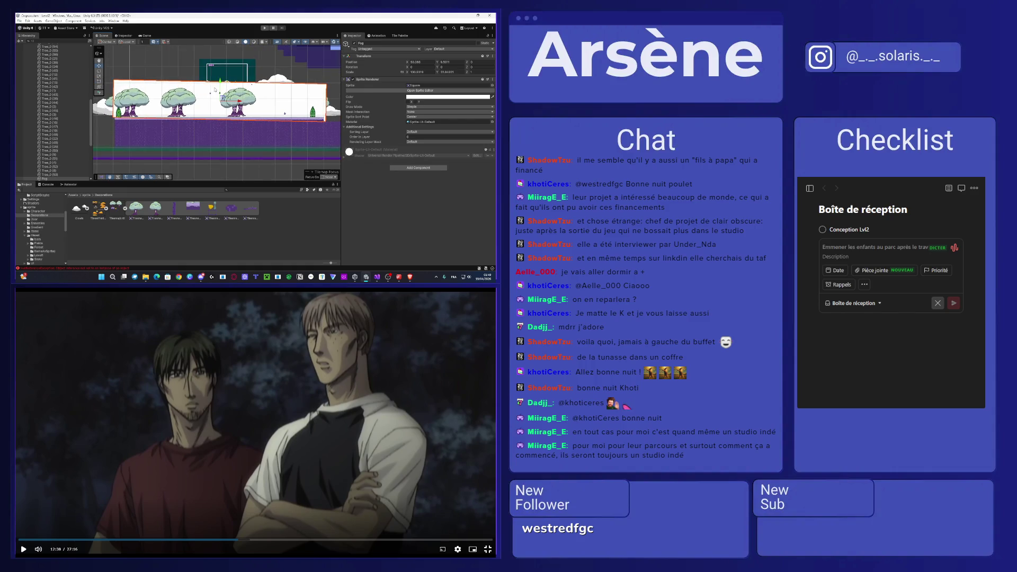
key(e)
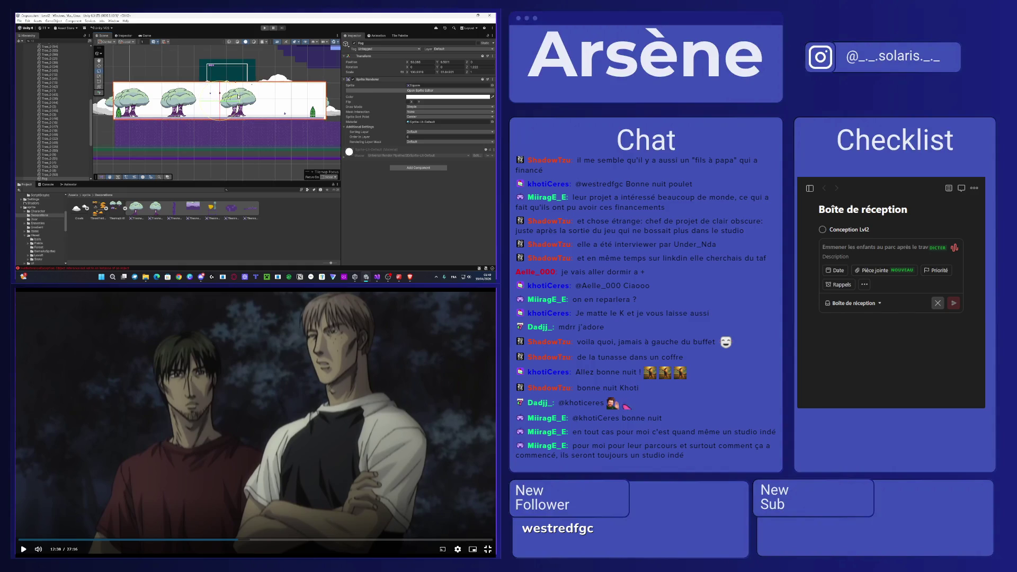
key(w)
scroll(201, 119, up, 2)
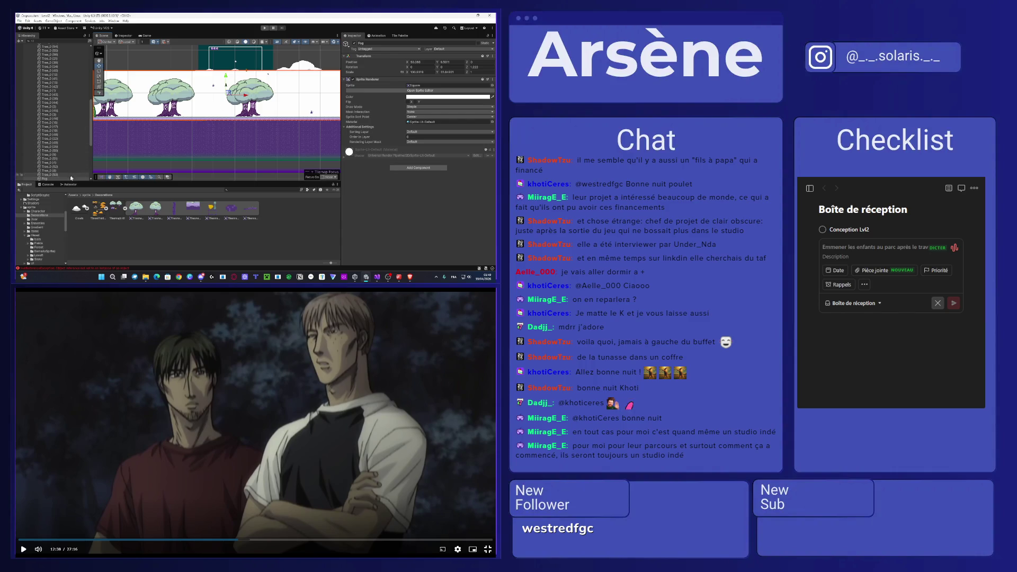
- Put the Fog sprite on the Back3 sorting layer
click(416, 133)
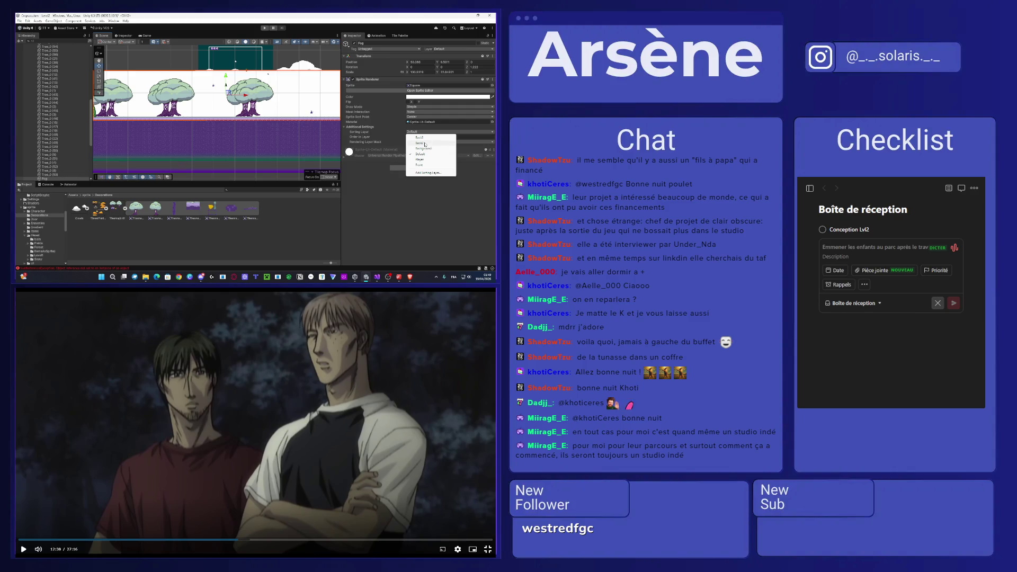
click(425, 144)
click(418, 133)
click(425, 150)
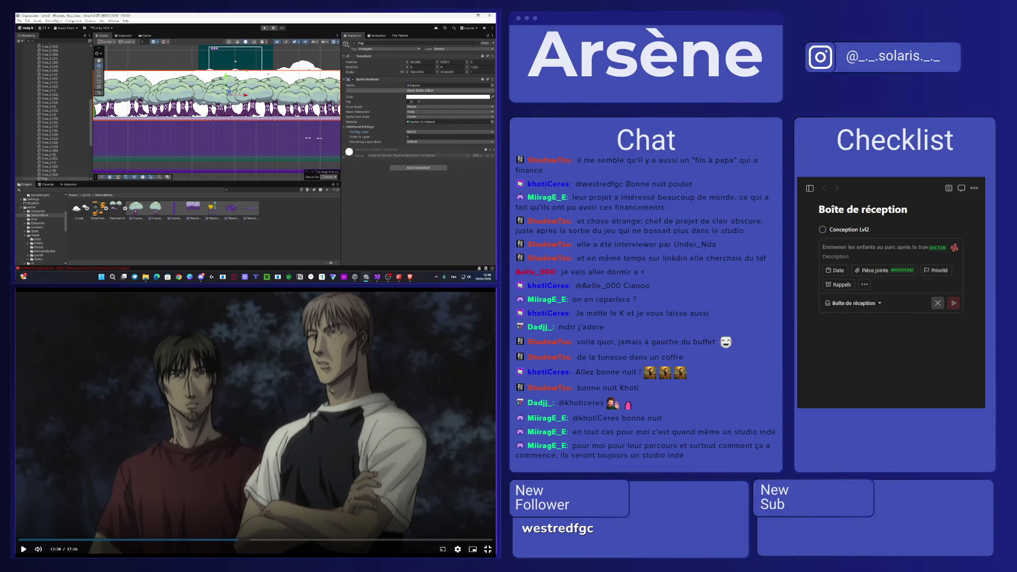
click(425, 133)
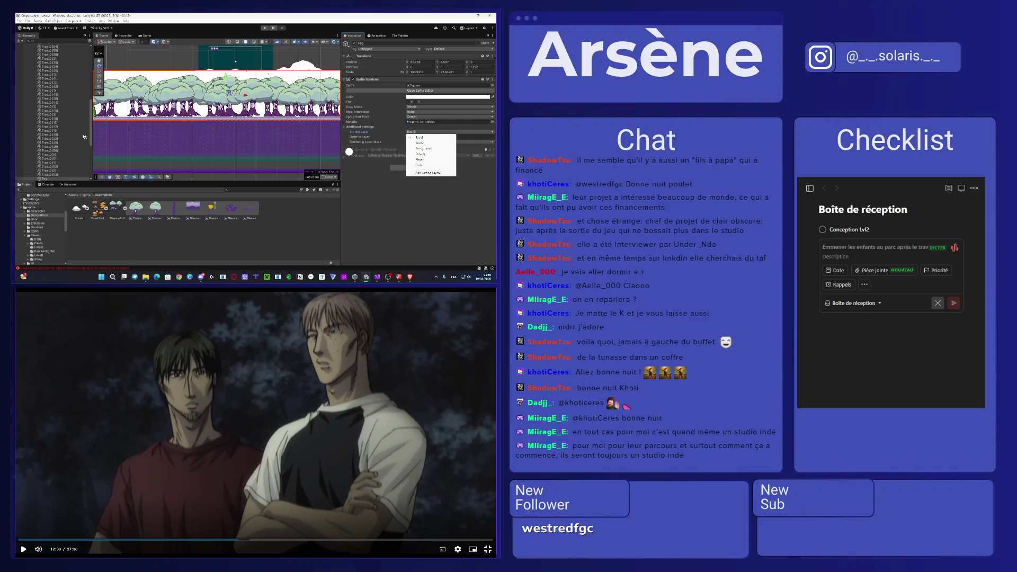
click(417, 214)
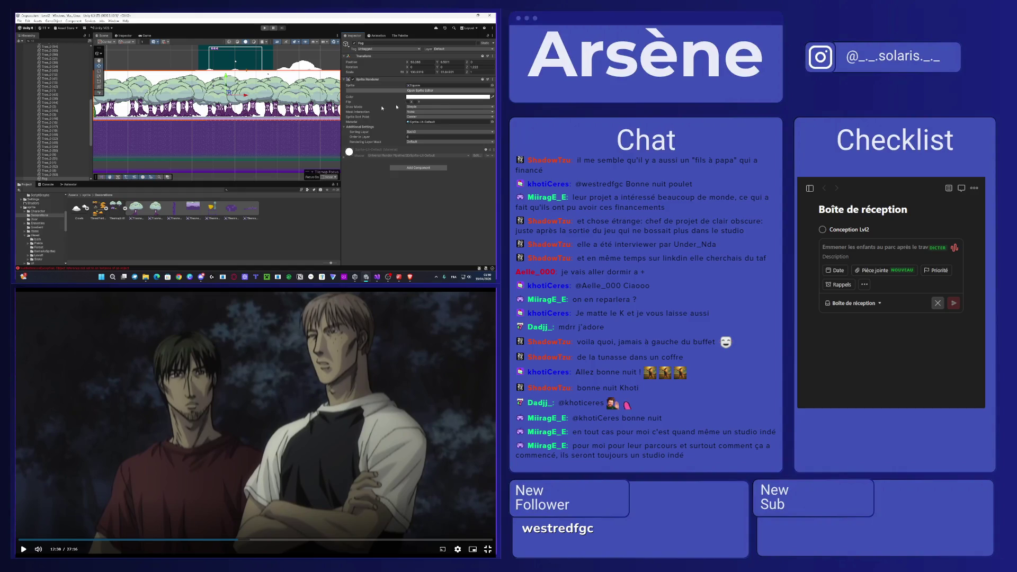
- Tint the fog dark teal (004D41) and lower its alpha to about 80
click(418, 98)
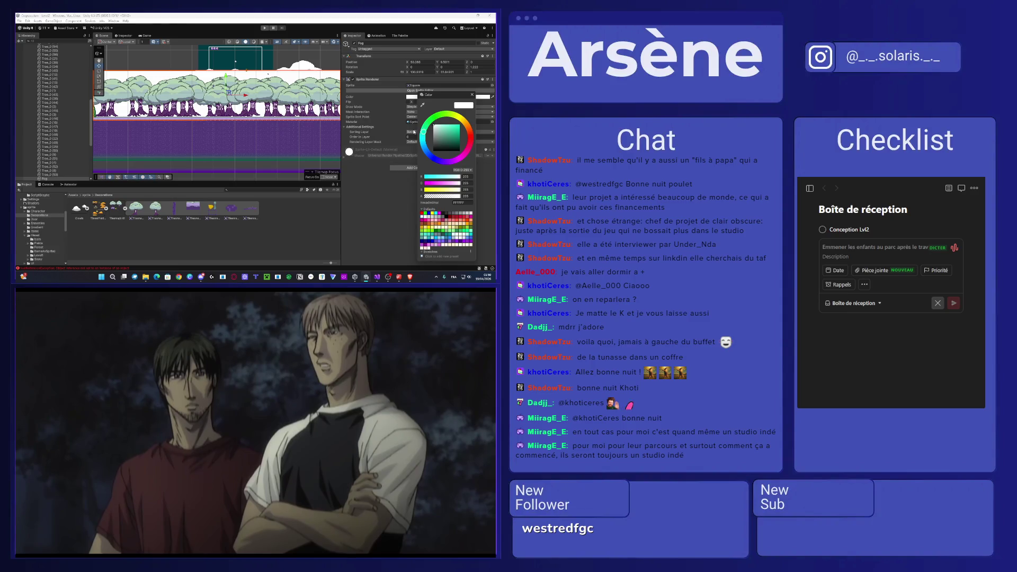
drag(447, 129, 460, 141)
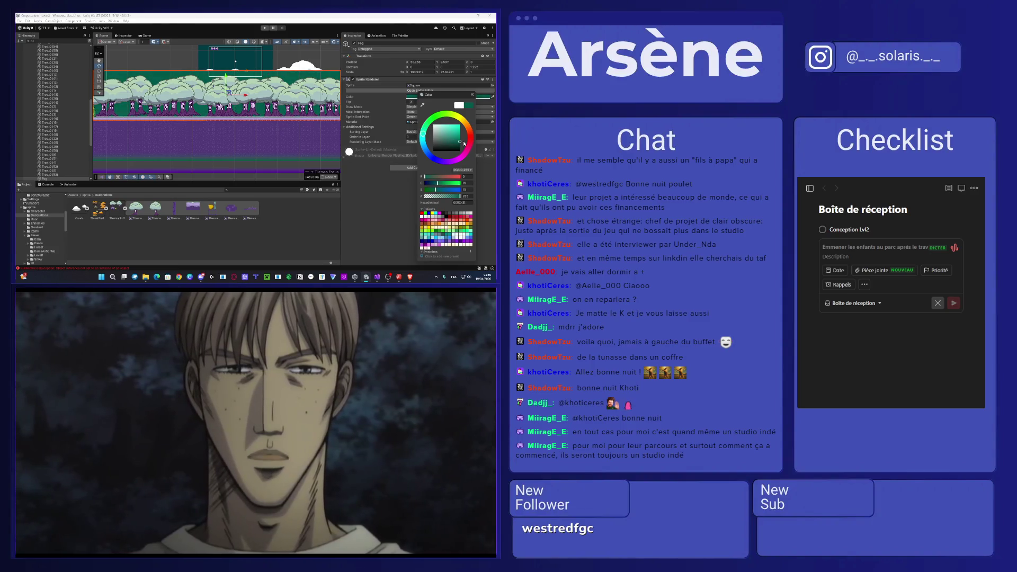
click(445, 196)
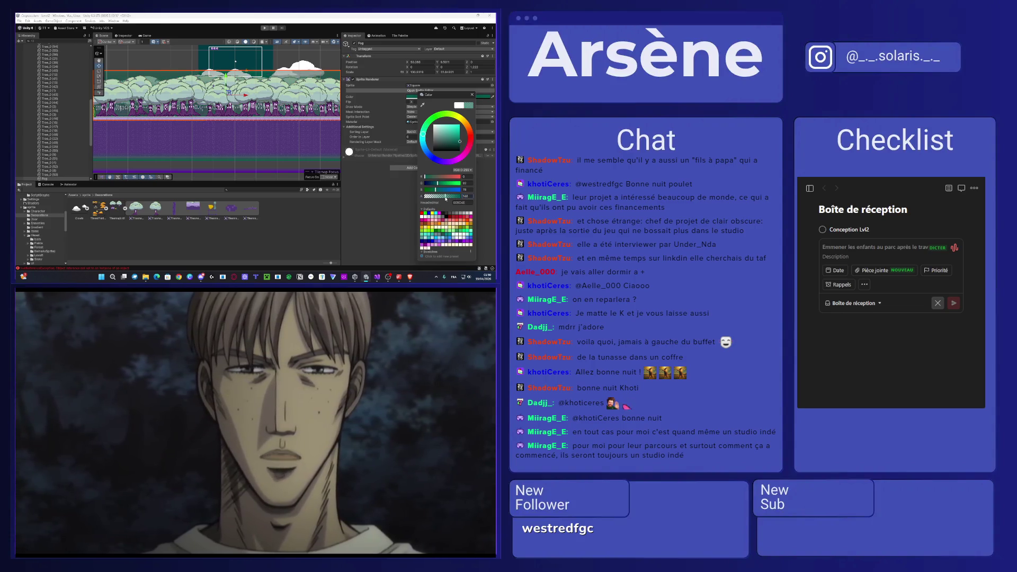
click(438, 198)
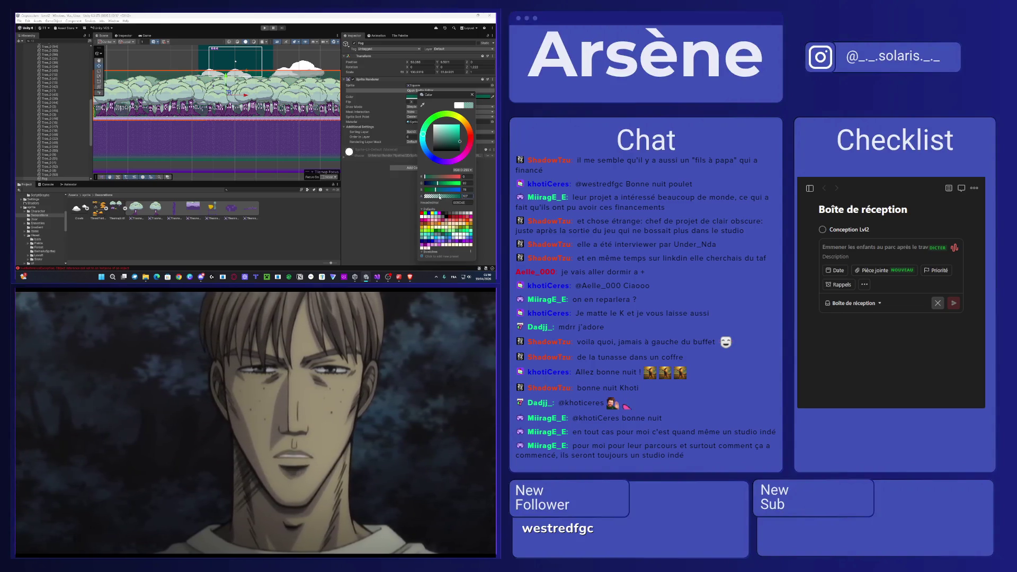
click(436, 197)
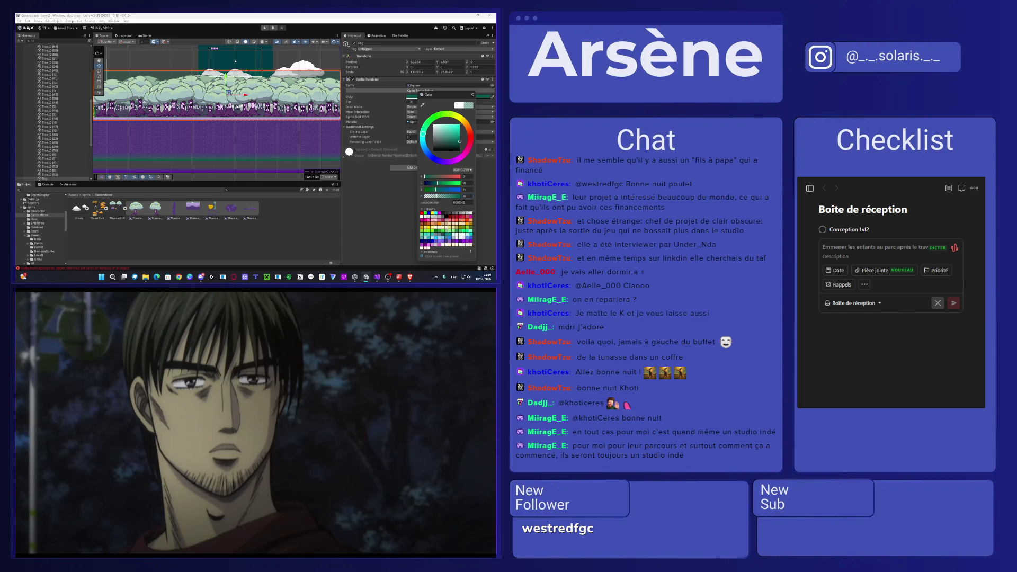
scroll(230, 109, down, 3)
click(230, 77)
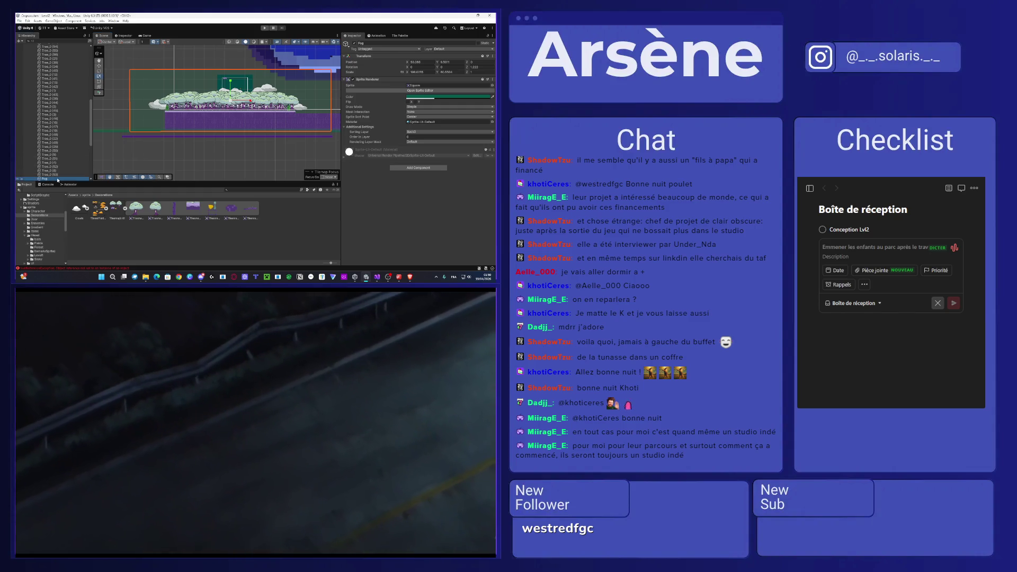
- Duplicate the fog sprite and select the copy, Fog (1)
key(ctrl+d)
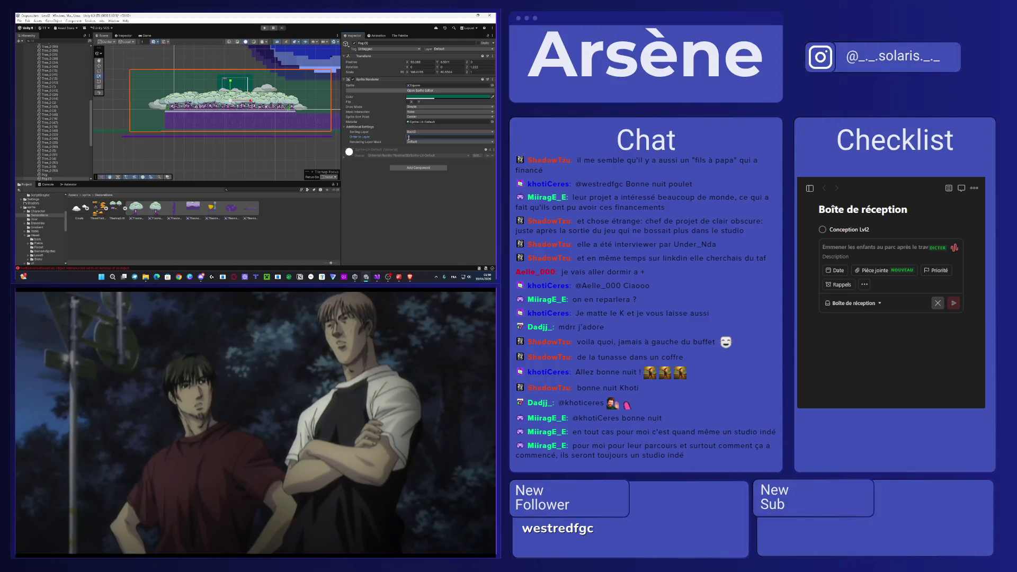
key(f)
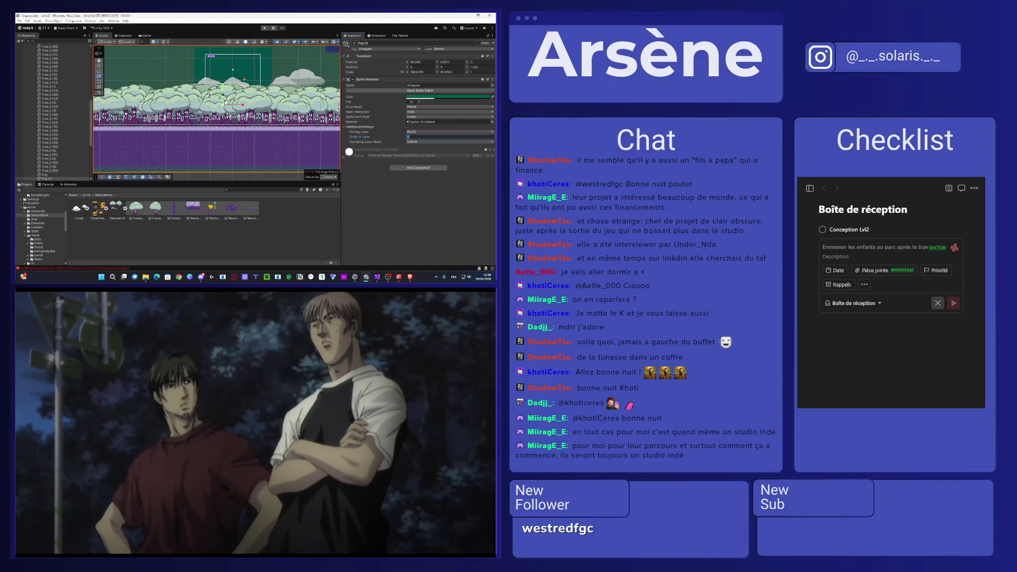
click(207, 129)
key(f)
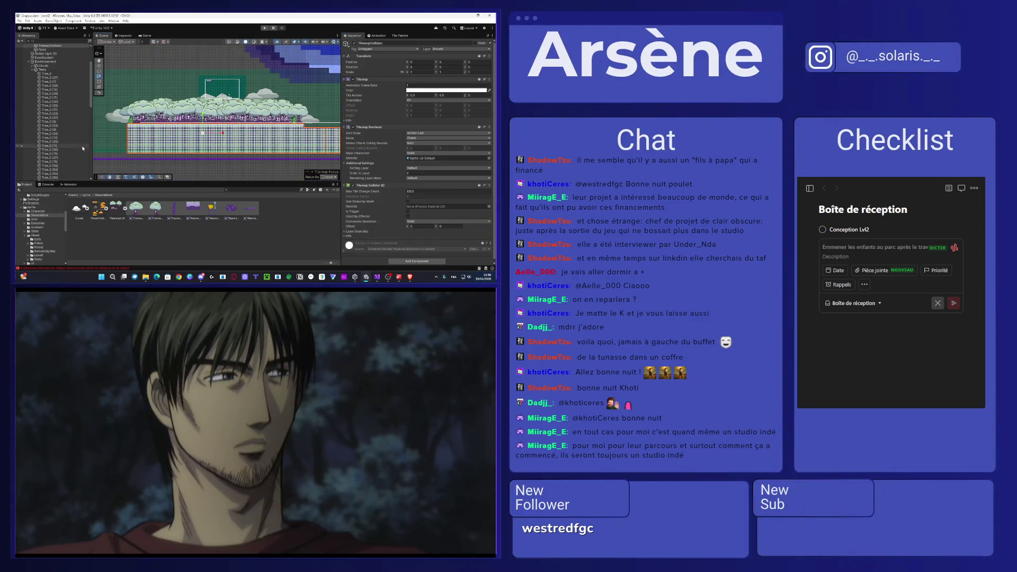
scroll(58, 169, up, 2)
scroll(58, 168, down, 5)
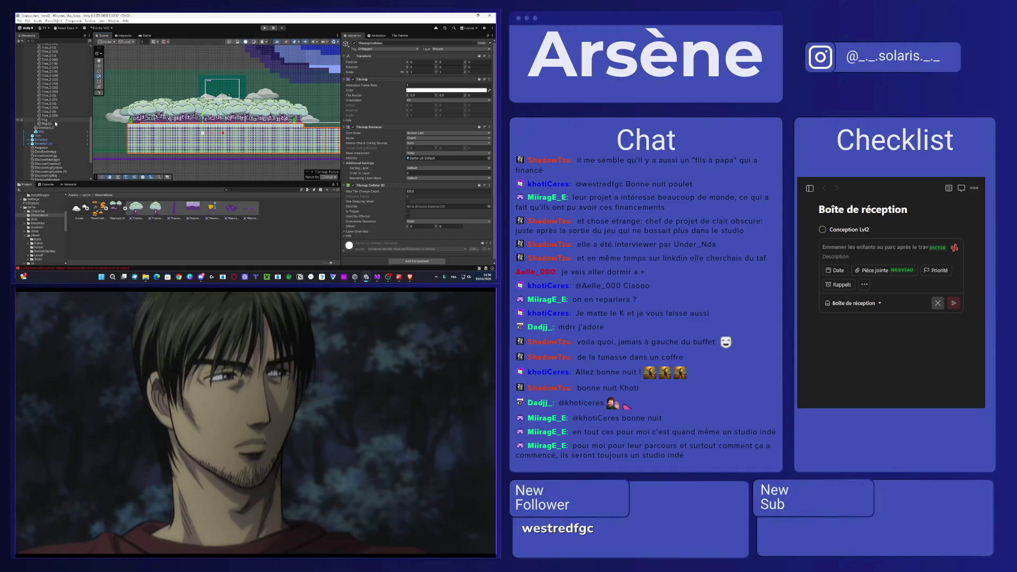
click(48, 124)
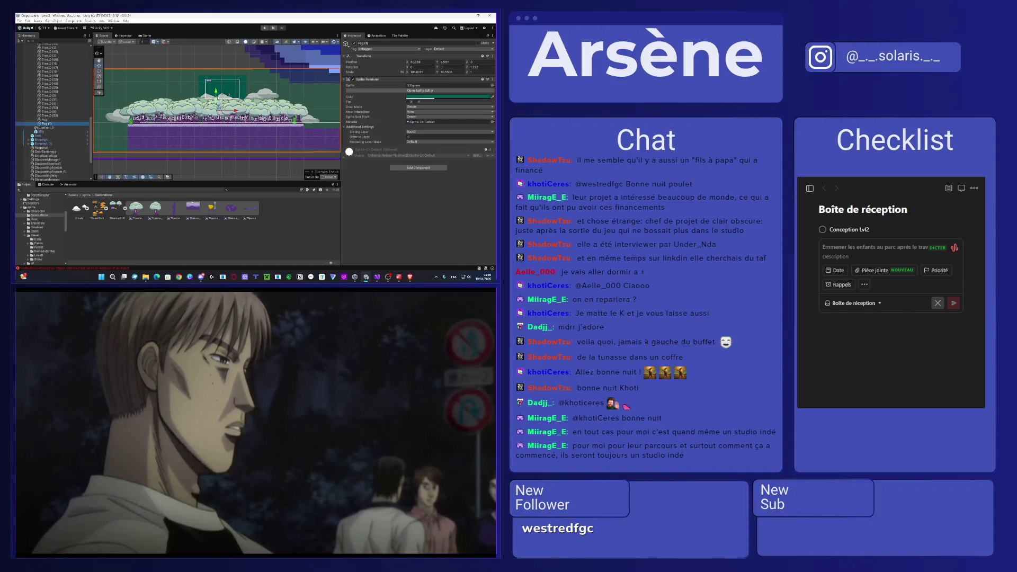
- Give Fog (1) a translucent purple tint after undoing a trial orange-red one
click(455, 97)
click(489, 130)
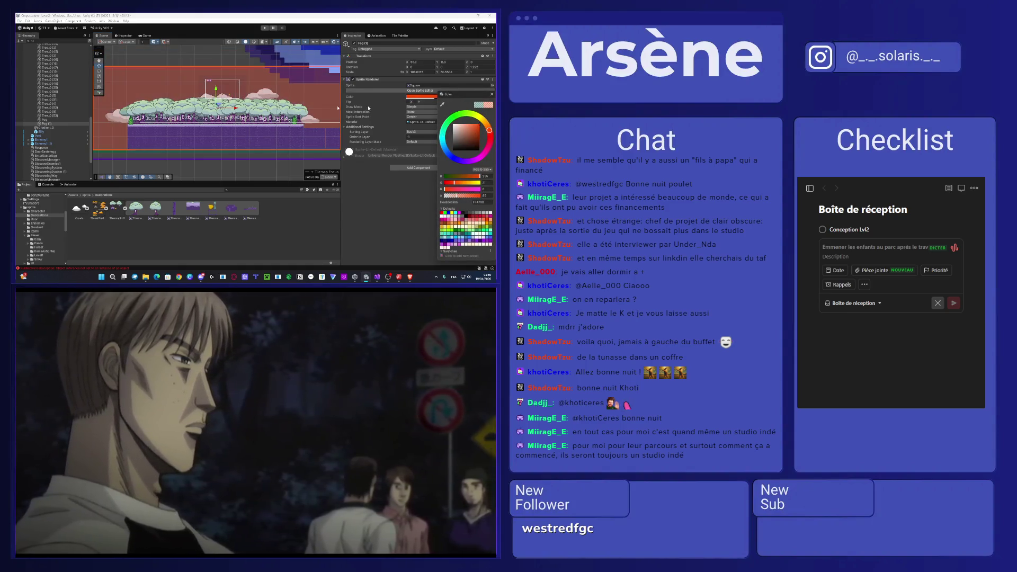
scroll(217, 114, up, 3)
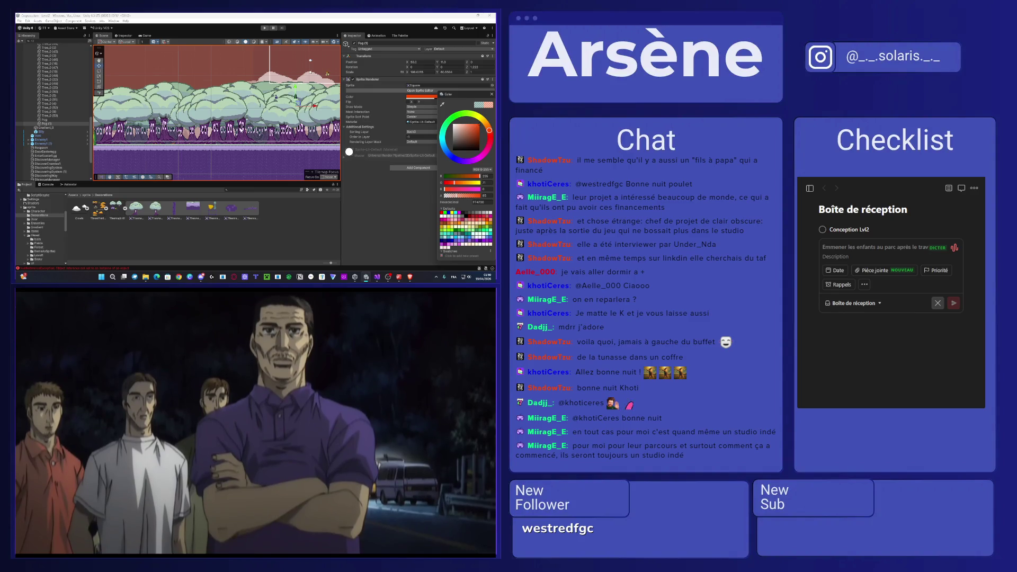
scroll(239, 120, down, 3)
click(358, 104)
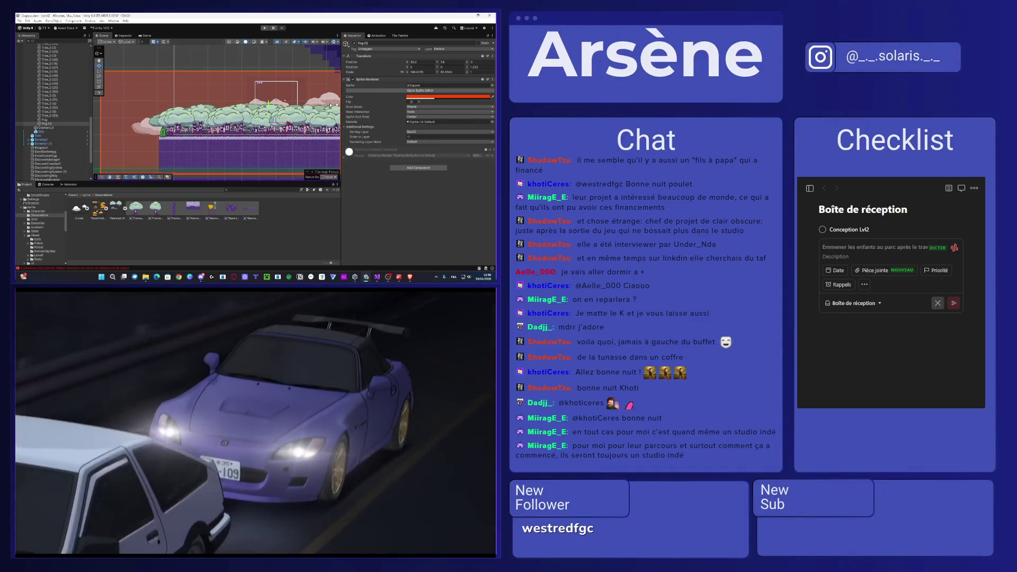
key(ctrl+z)
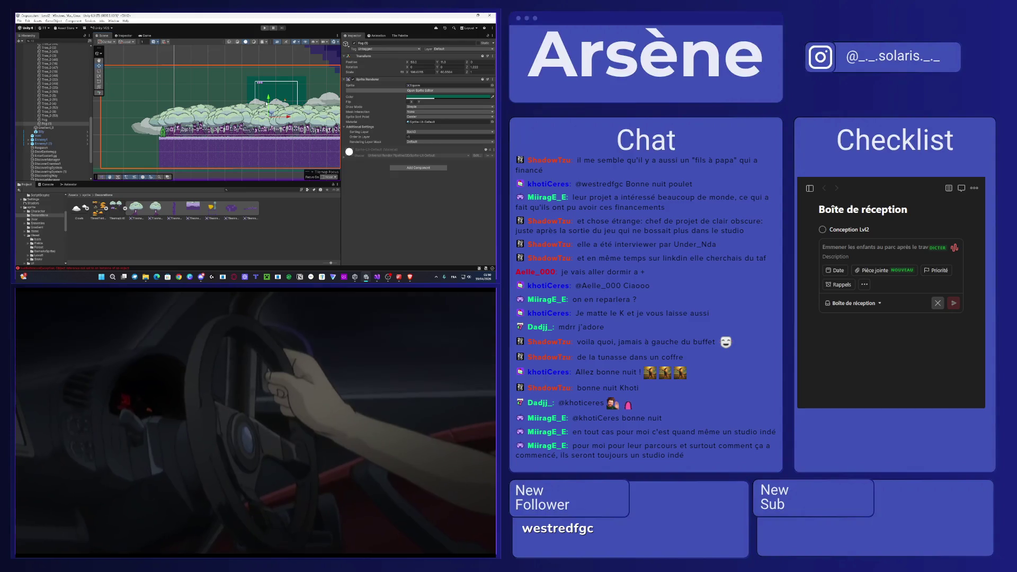
click(421, 97)
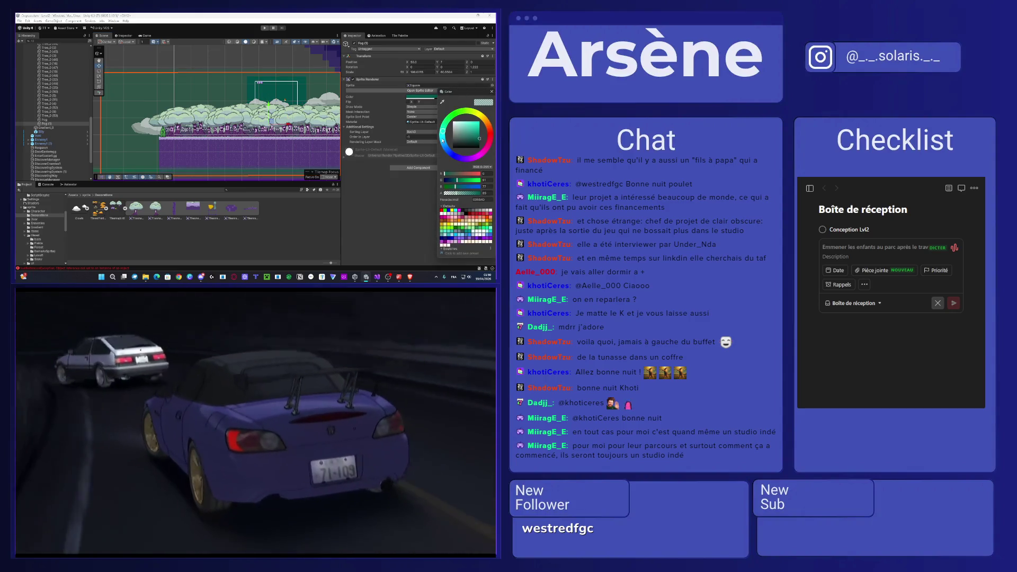
drag(443, 140, 474, 165)
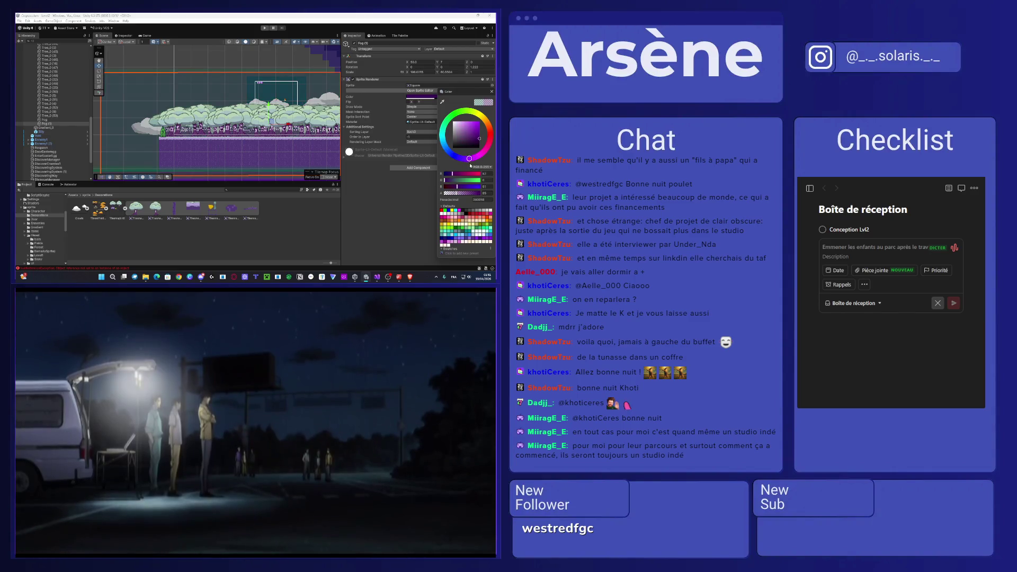
scroll(217, 109, down, 5)
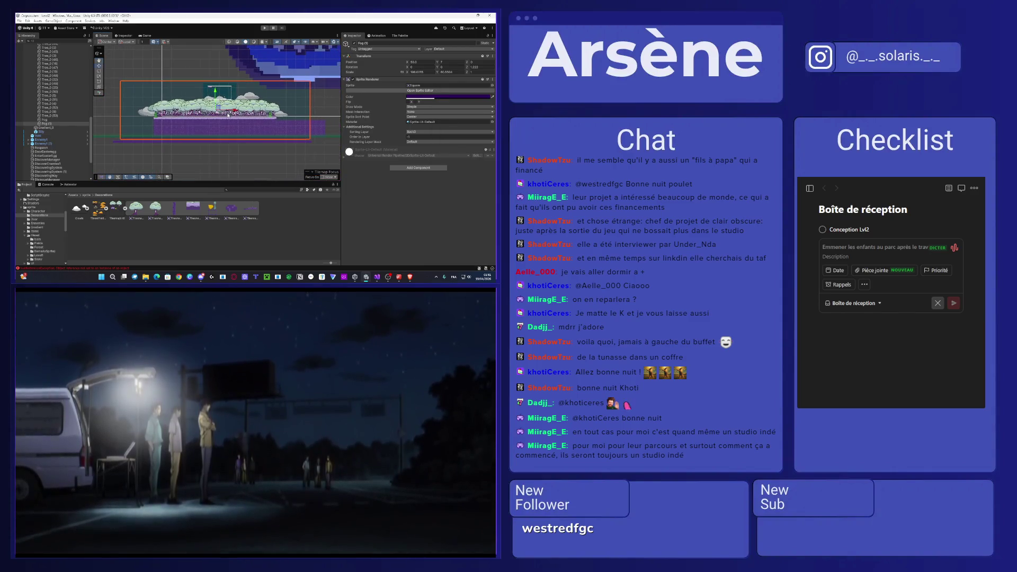
scroll(69, 121, up, 5)
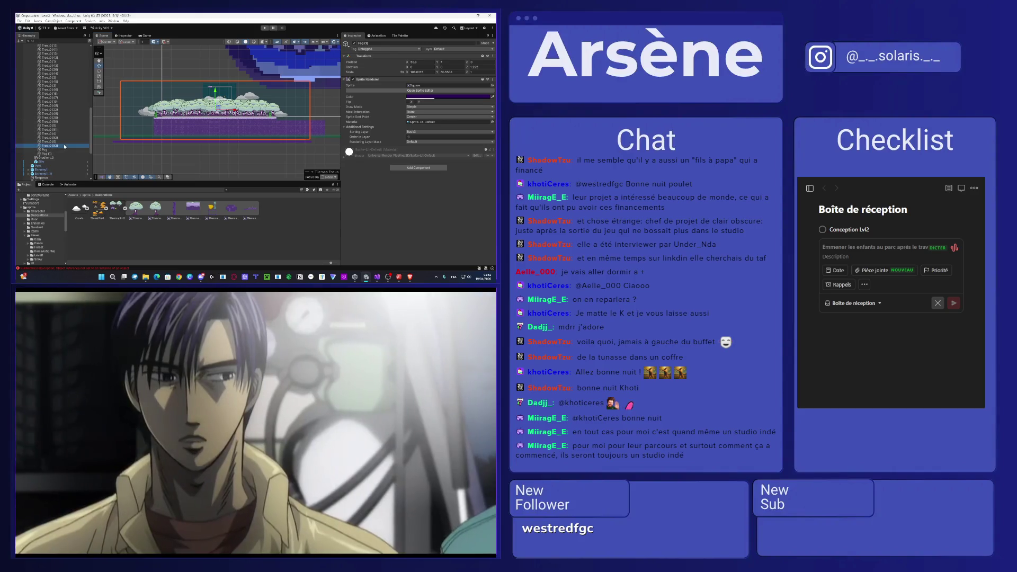
- Select the whole block of Tree_0 objects and assign them the Back3 sorting layer
shift+click(53, 118)
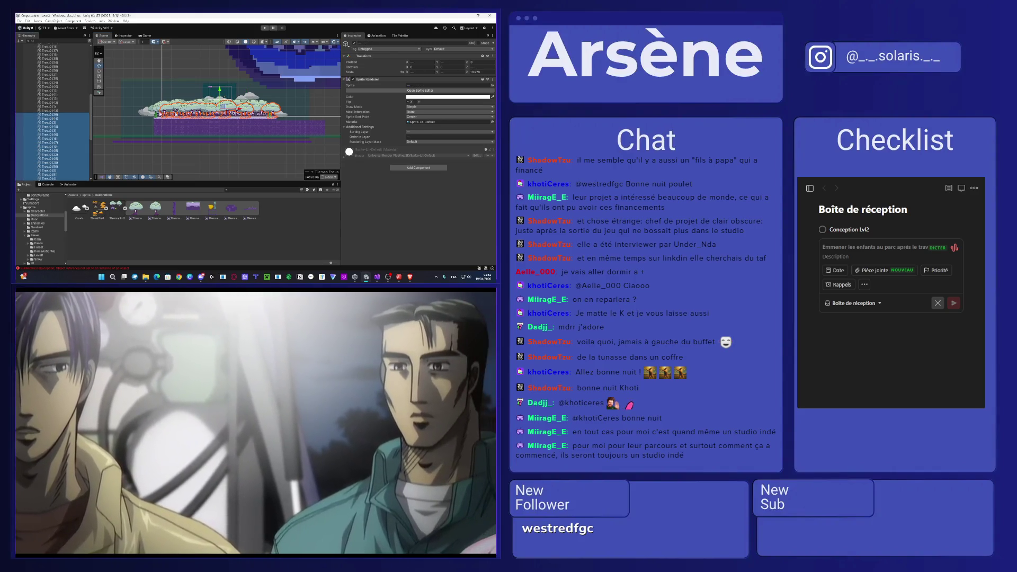
scroll(204, 106, up, 5)
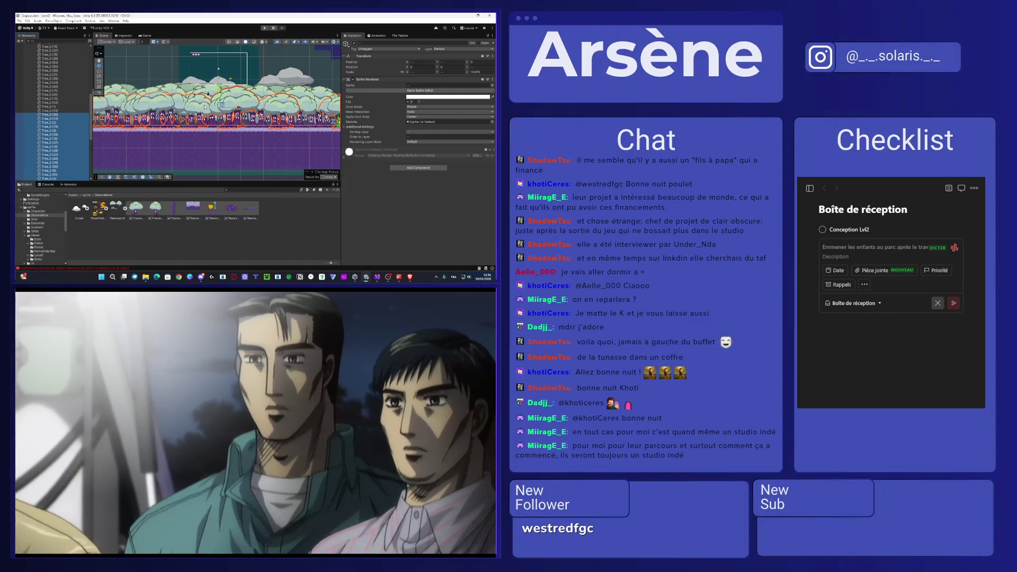
scroll(53, 117, down, 5)
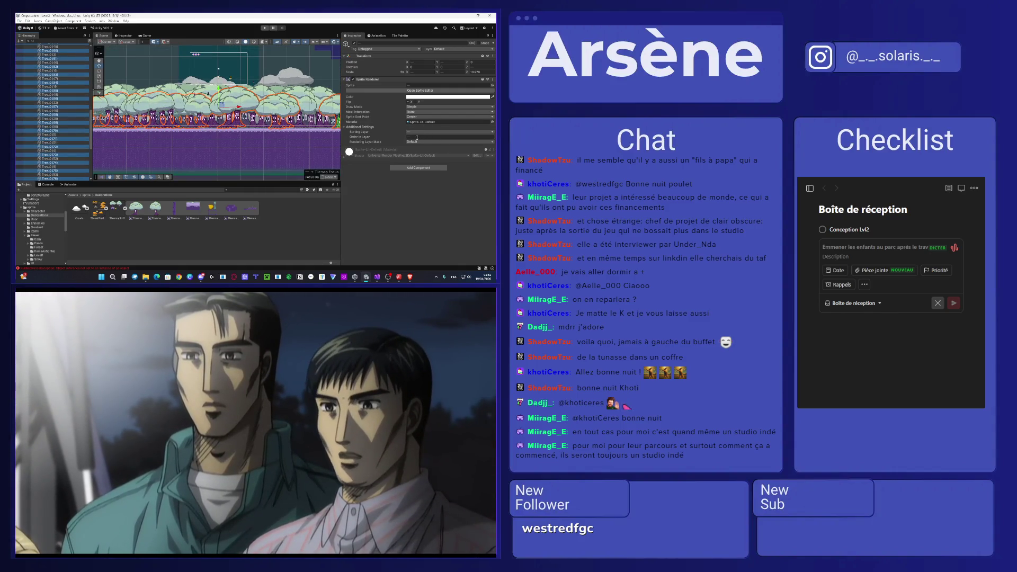
click(417, 138)
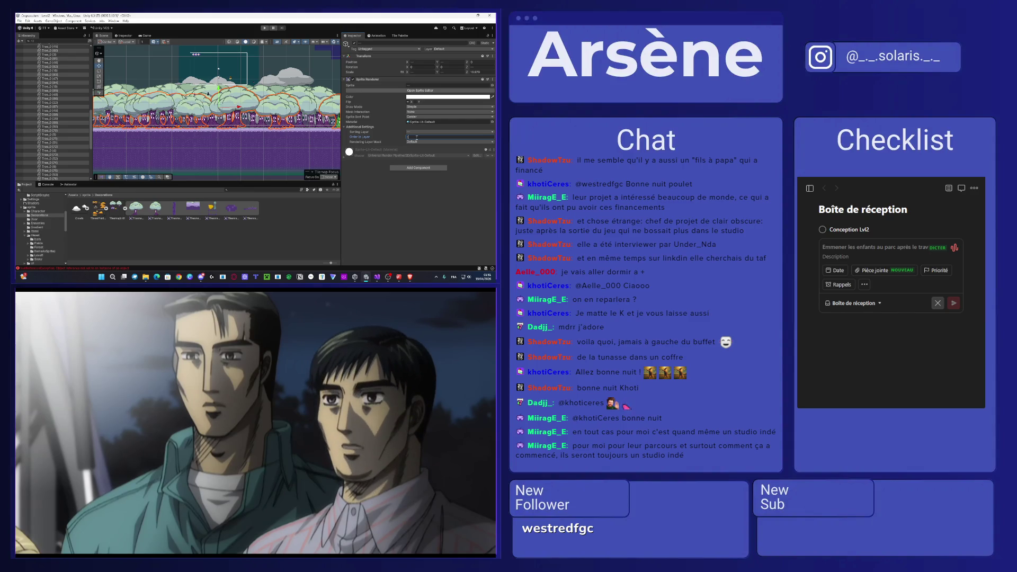
click(421, 132)
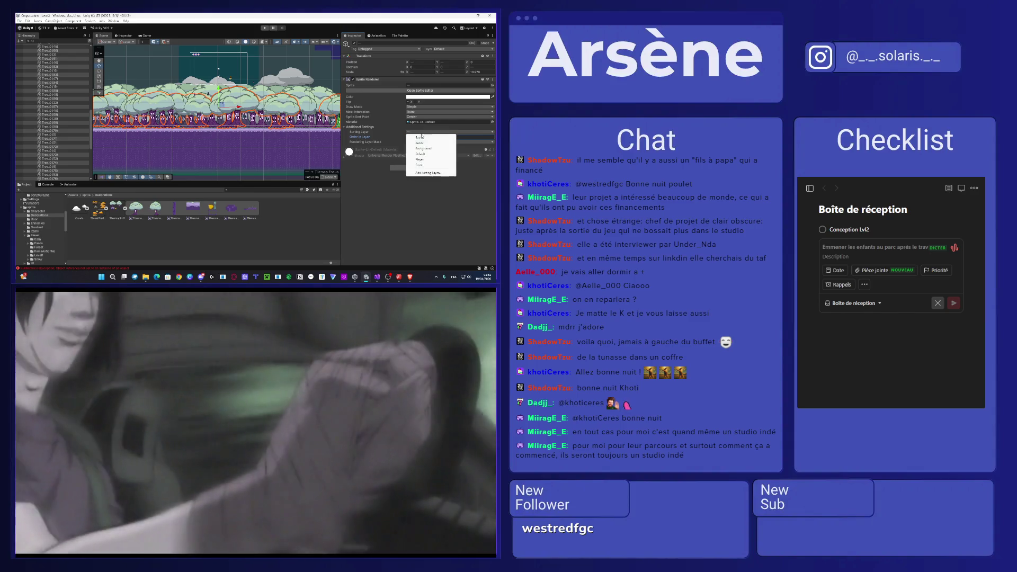
click(428, 138)
scroll(251, 100, down, 3)
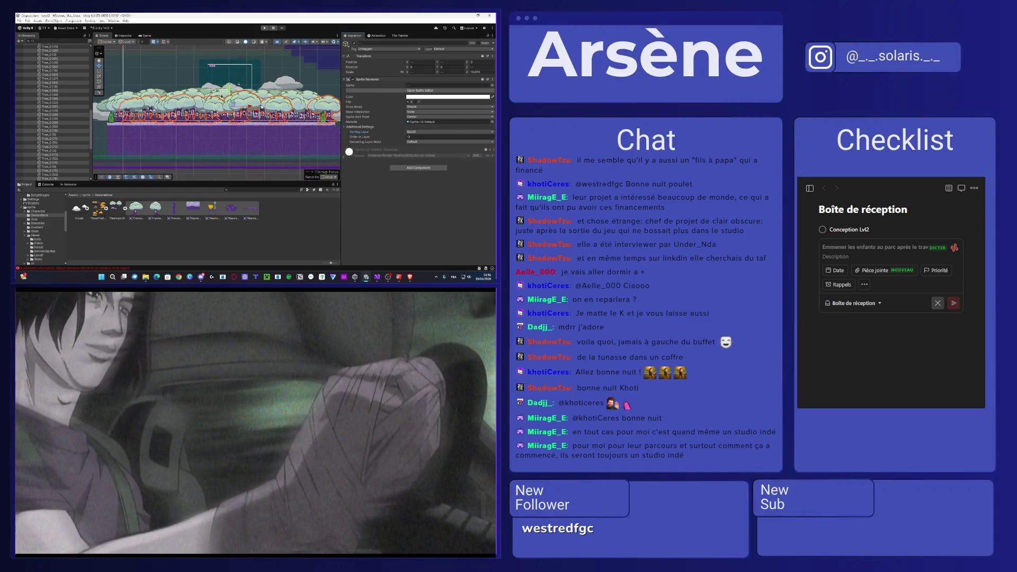